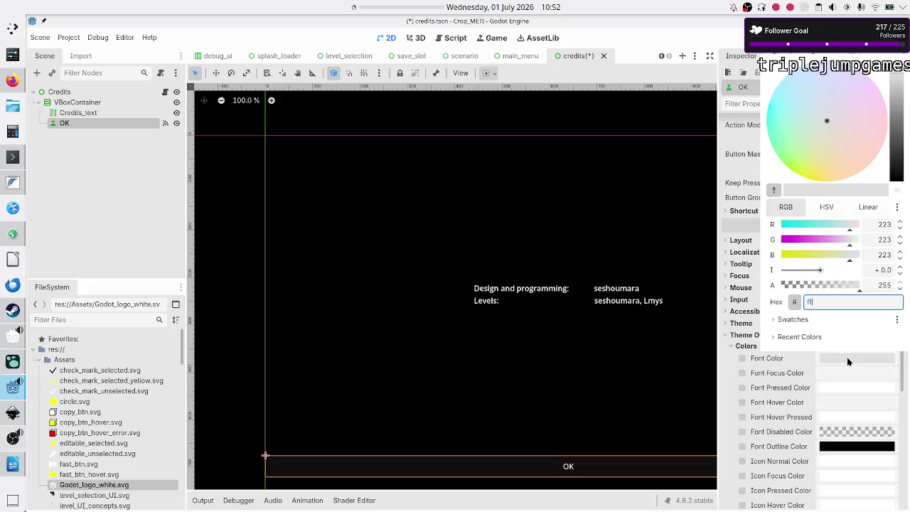
Keep Font Color white (ffffff) and set Font Focus Color to yellow ffff00, leaving pressed unchanged
key("Return")
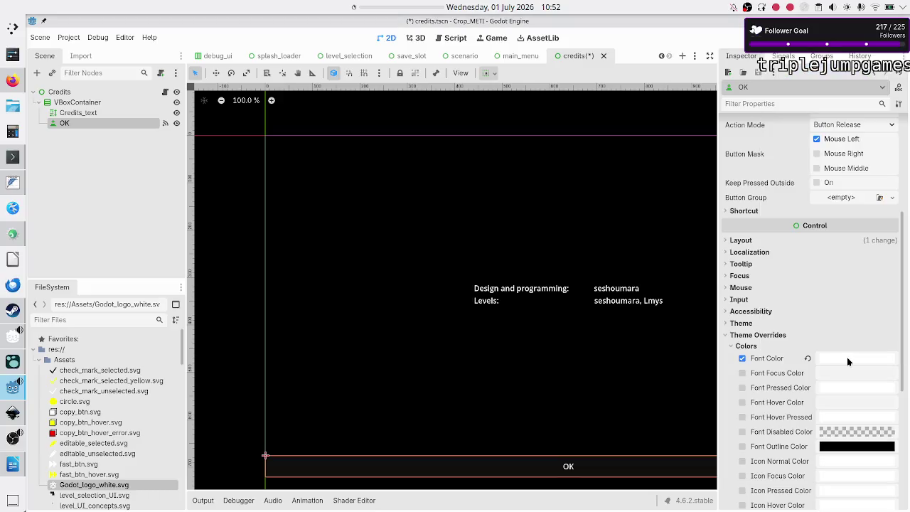
left_click(844, 369)
type("ffff00")
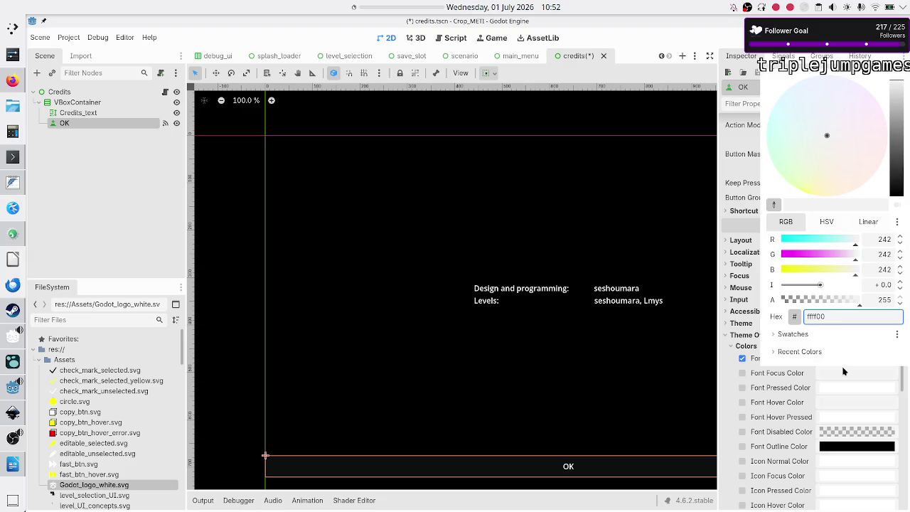
key("Return")
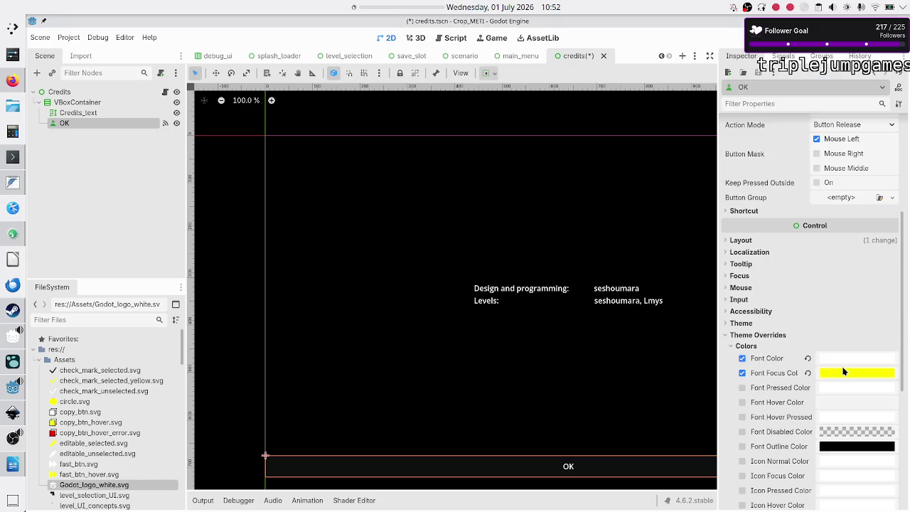
left_click(842, 387)
type("ffff")
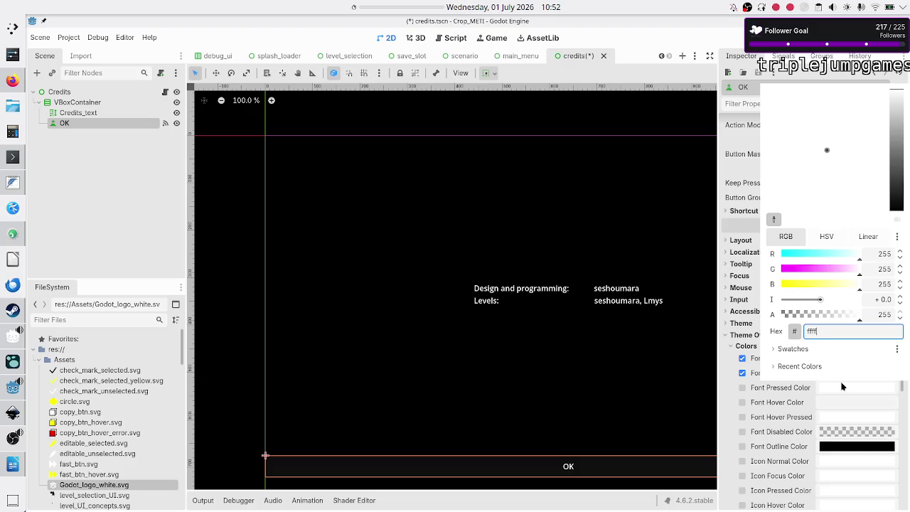
key("Return")
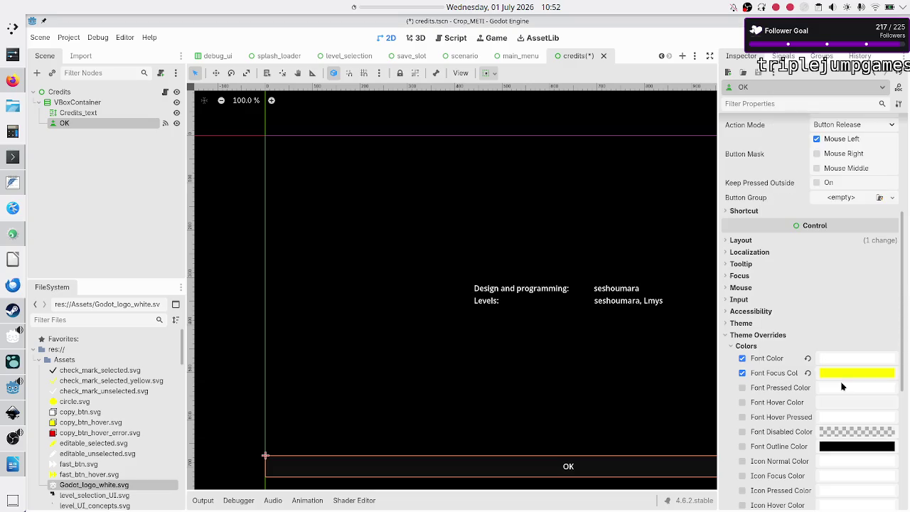
Set Font Hover Color to yellow ffff00, correcting the mistyped first value
left_click(835, 402)
type("f")
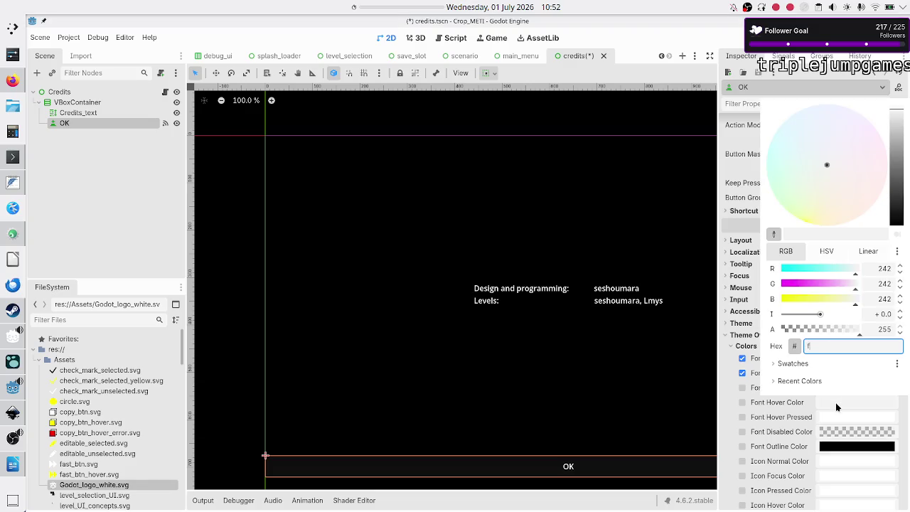
type("ff00")
key("Return")
left_click(836, 403)
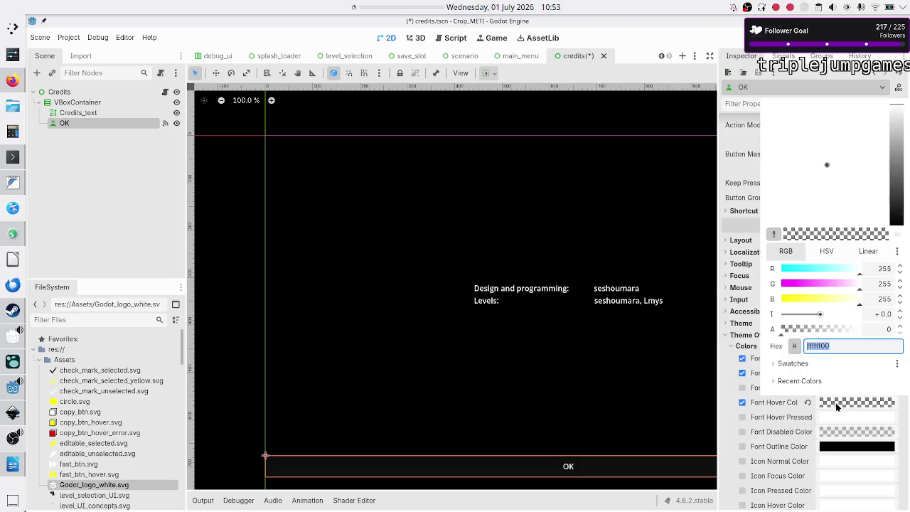
type("ff")
type("0")
key("Return")
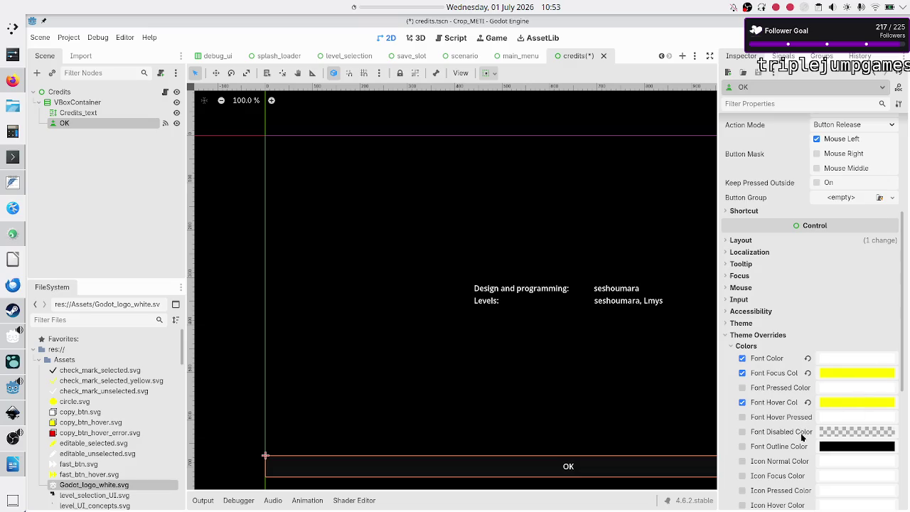
scroll(777, 403, "down", 5)
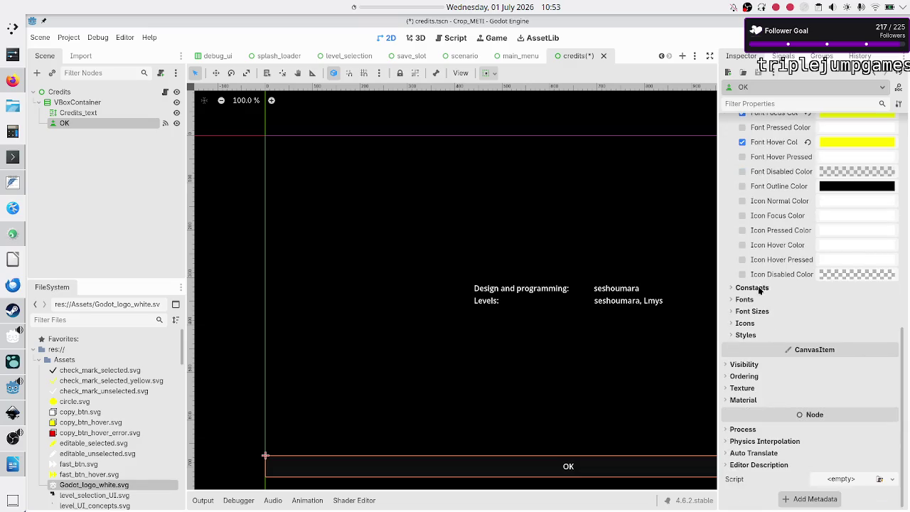
Load border_decoration_small.tres into the Normal, Normal Mirrored and Pressed style overrides
left_click(741, 341)
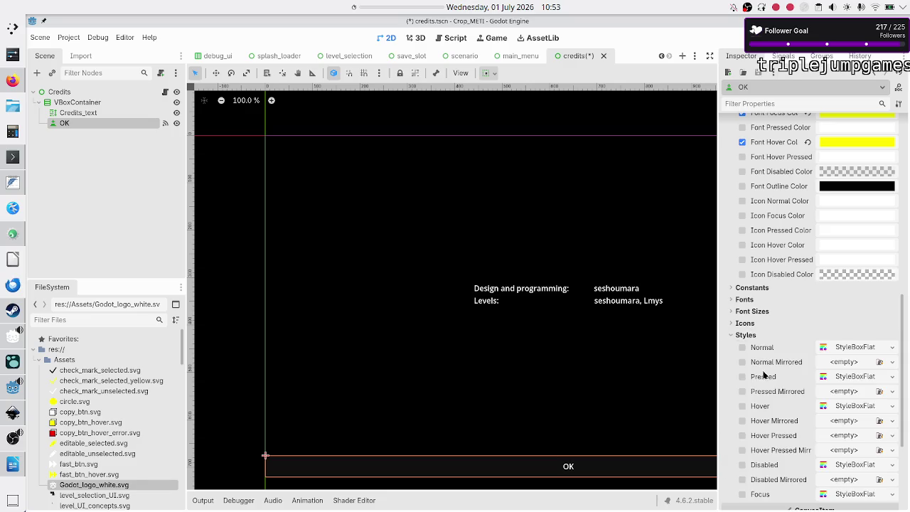
scroll(766, 375, "down", 5)
left_click(893, 187)
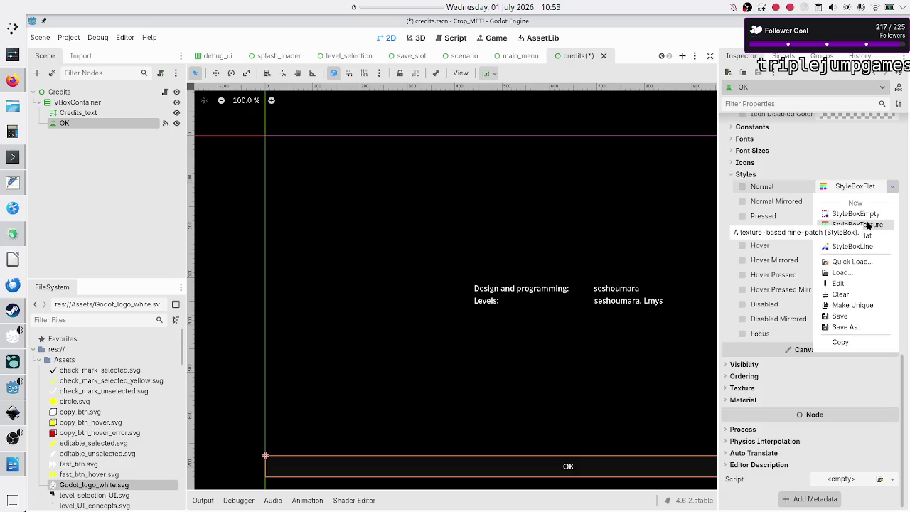
left_click(864, 259)
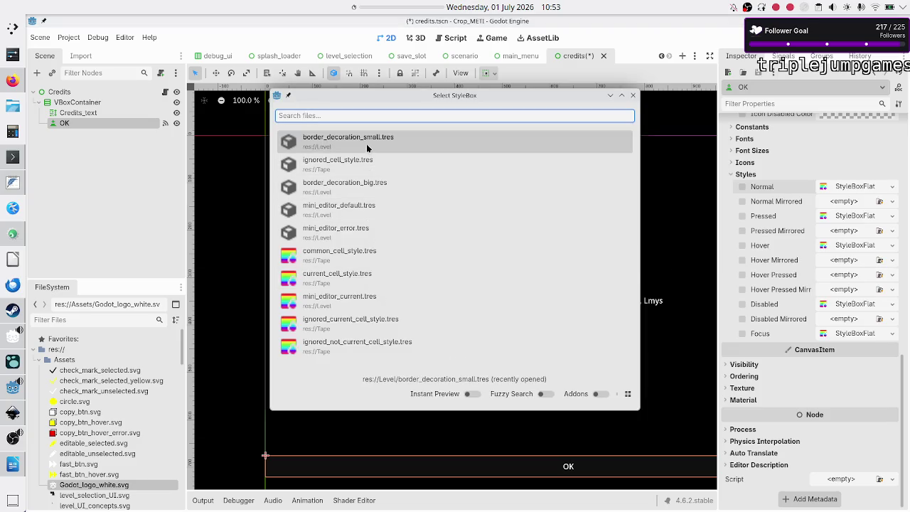
left_click(366, 143)
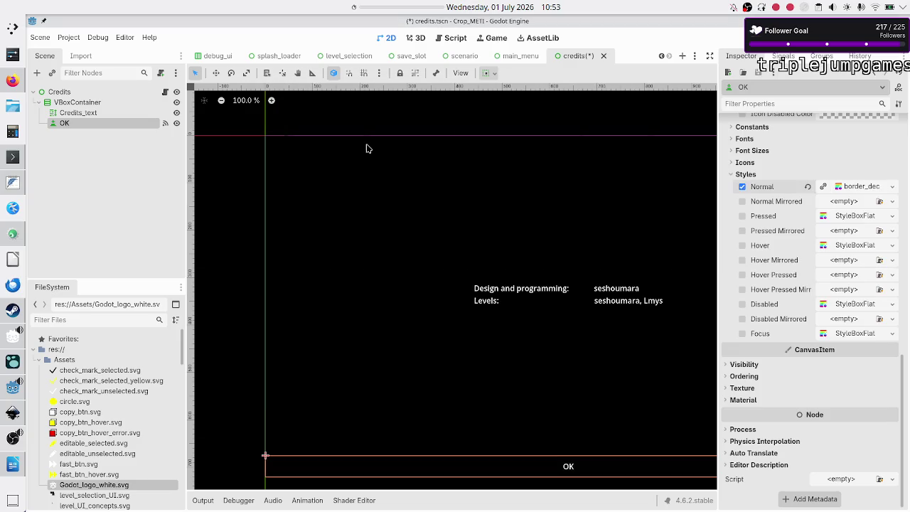
left_click(892, 202)
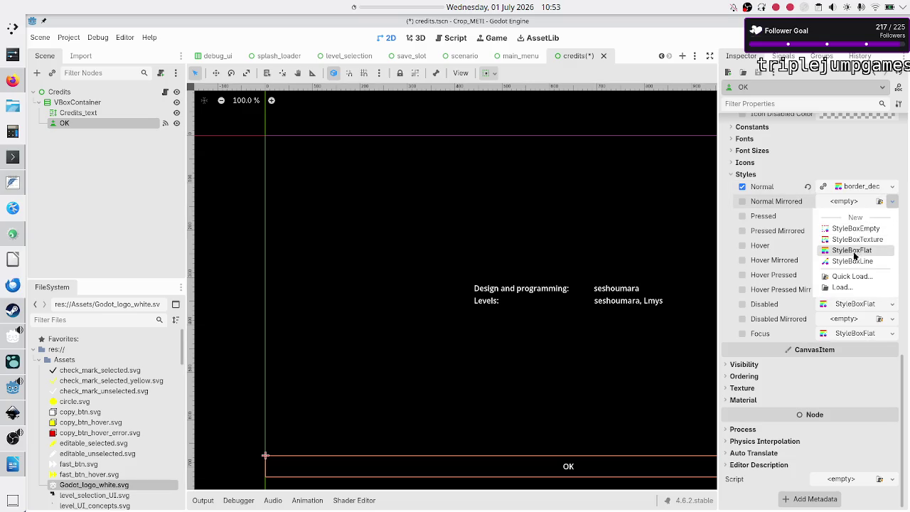
left_click(852, 275)
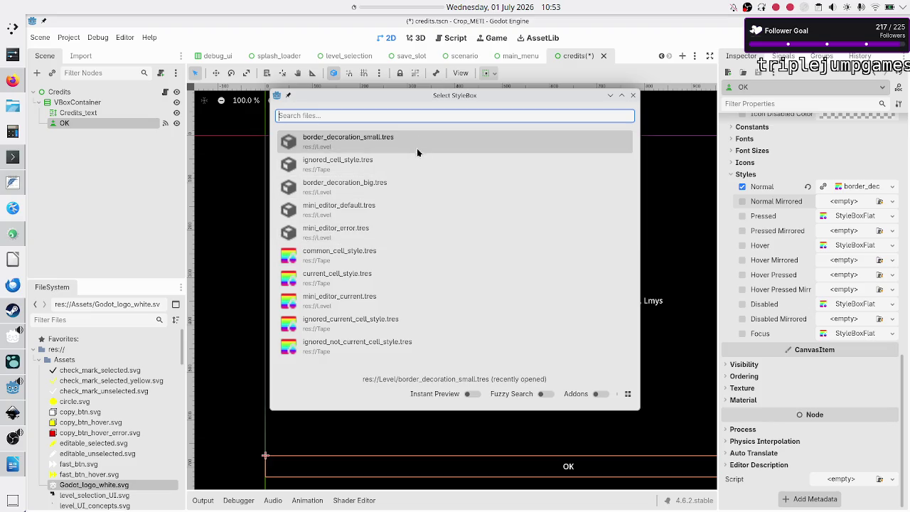
left_click(416, 140)
left_click(893, 216)
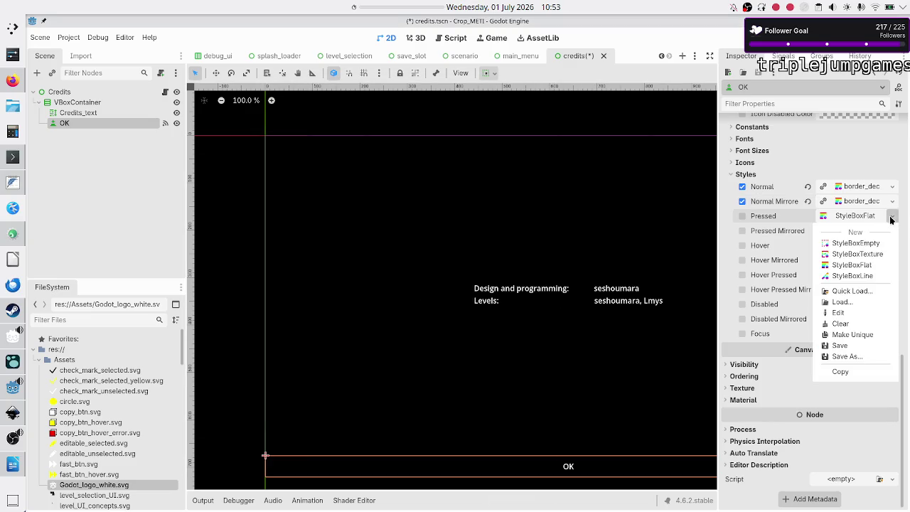
left_click(851, 291)
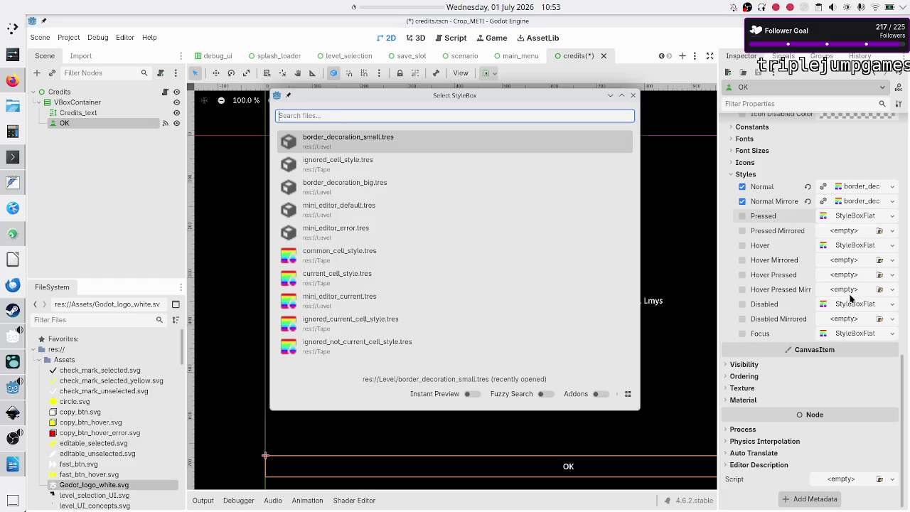
left_click(421, 144)
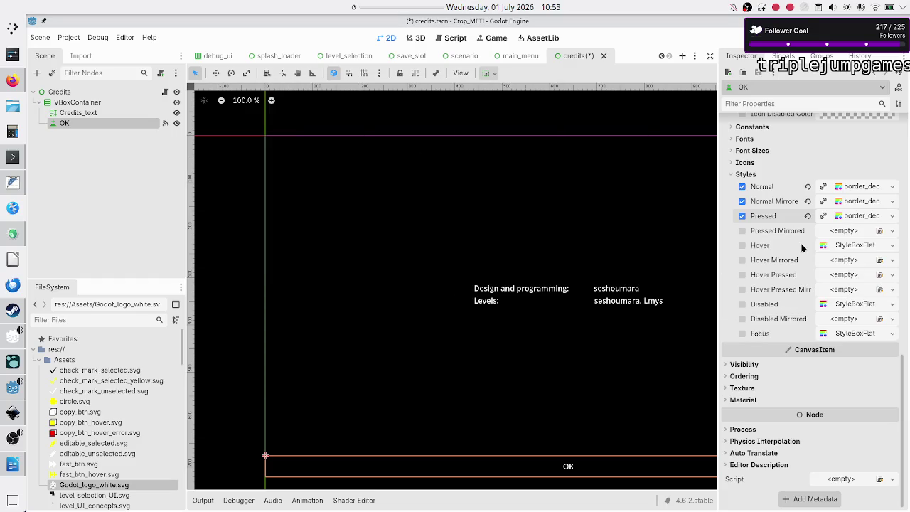
Apply border_decoration_small.tres to the Pressed Mirrored, Hover and Hover Mirrored styles
left_click(890, 231)
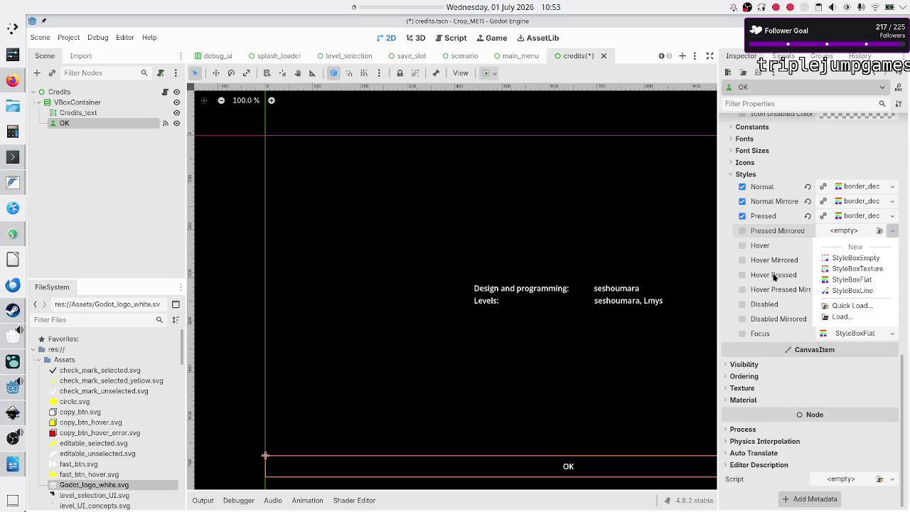
left_click(866, 305)
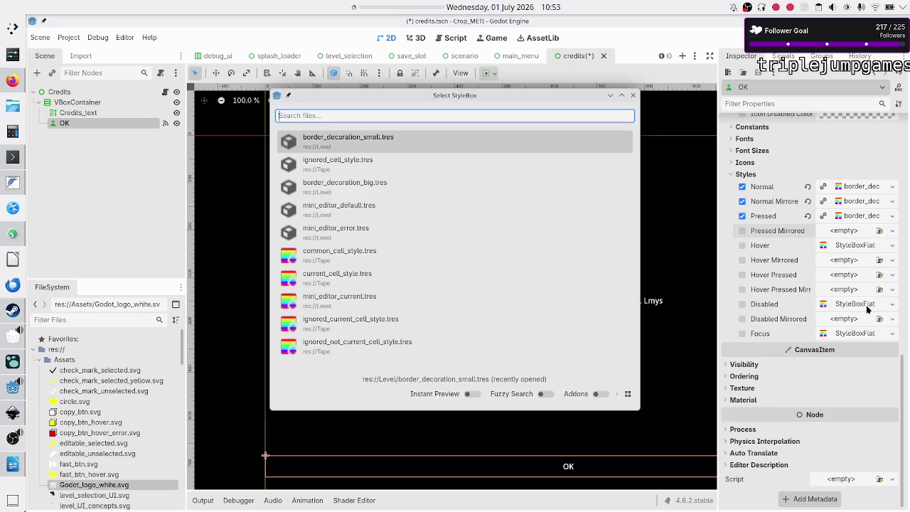
left_click(453, 150)
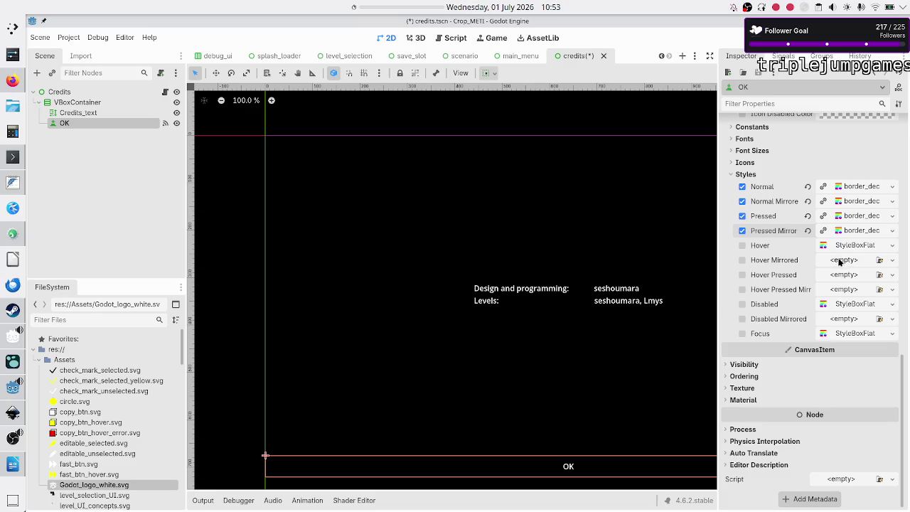
left_click(893, 245)
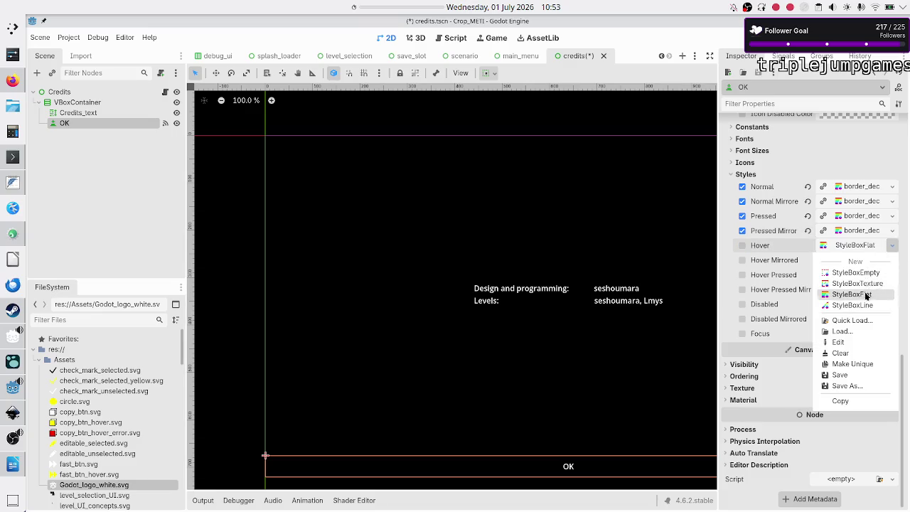
left_click(852, 321)
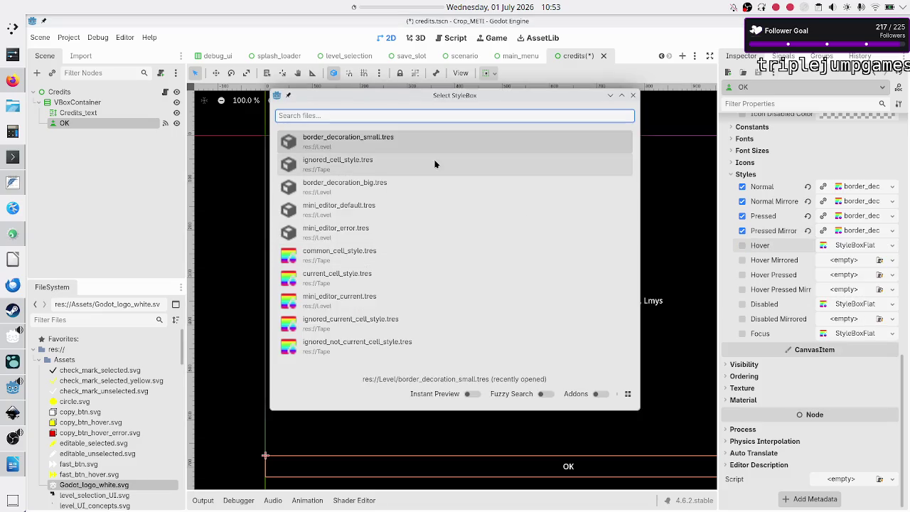
double_click(396, 146)
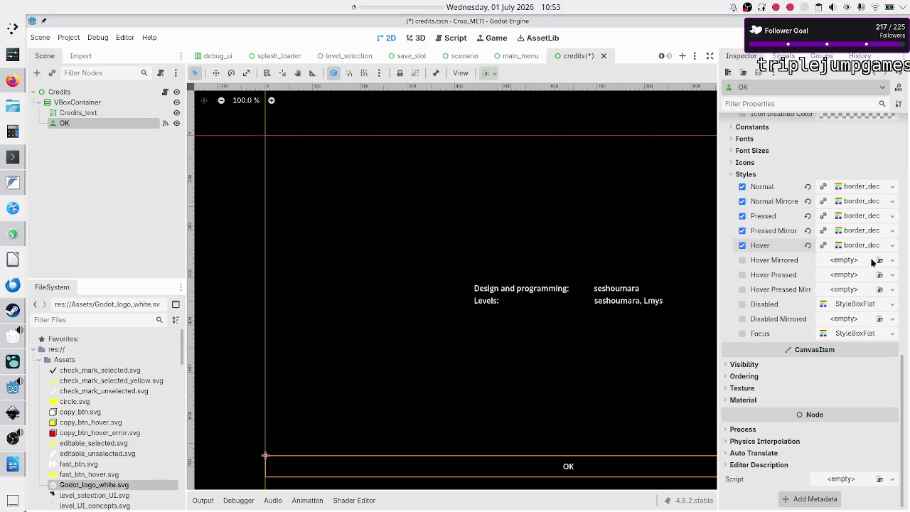
left_click(893, 260)
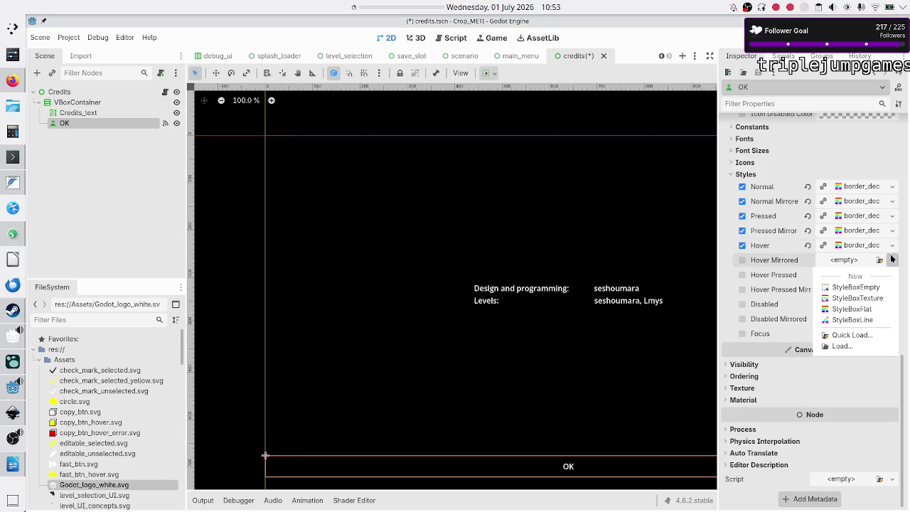
left_click(851, 335)
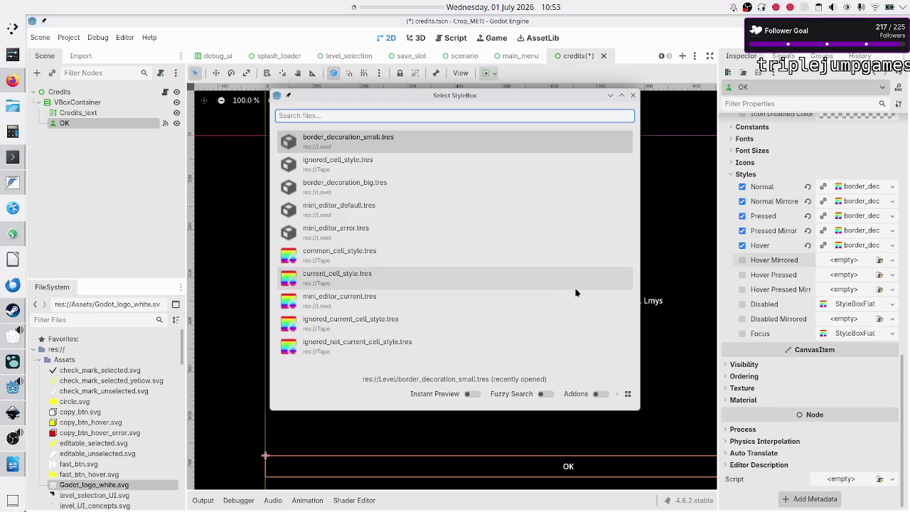
double_click(399, 141)
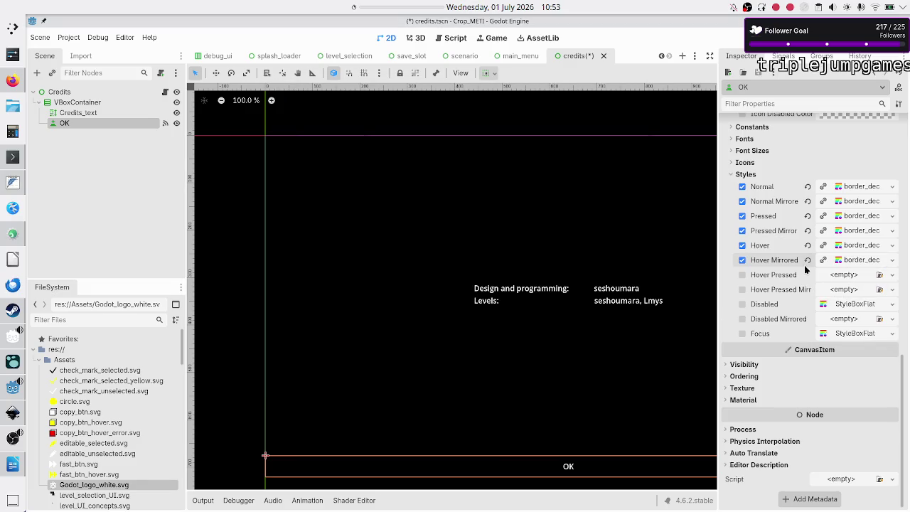
Apply border_decoration_small.tres to the Hover Pressed, Hover Pressed Mirrored and Disabled styles
left_click(893, 275)
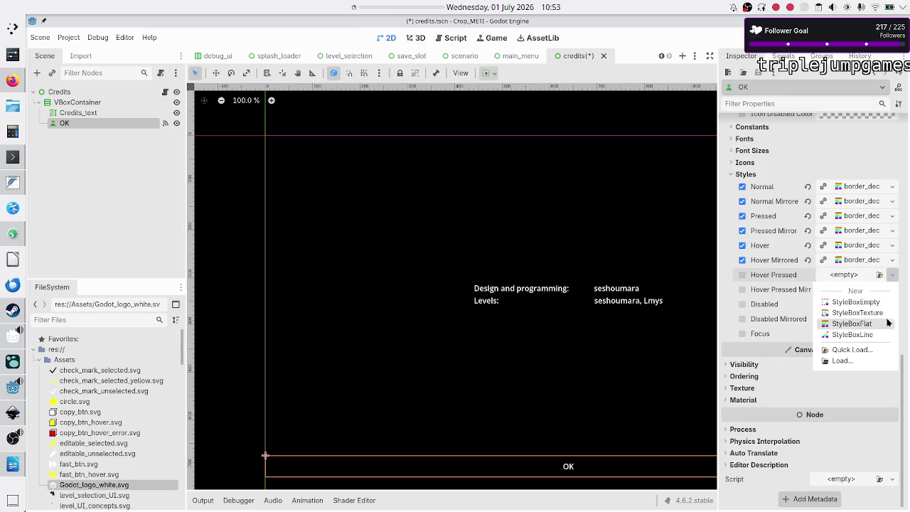
left_click(862, 352)
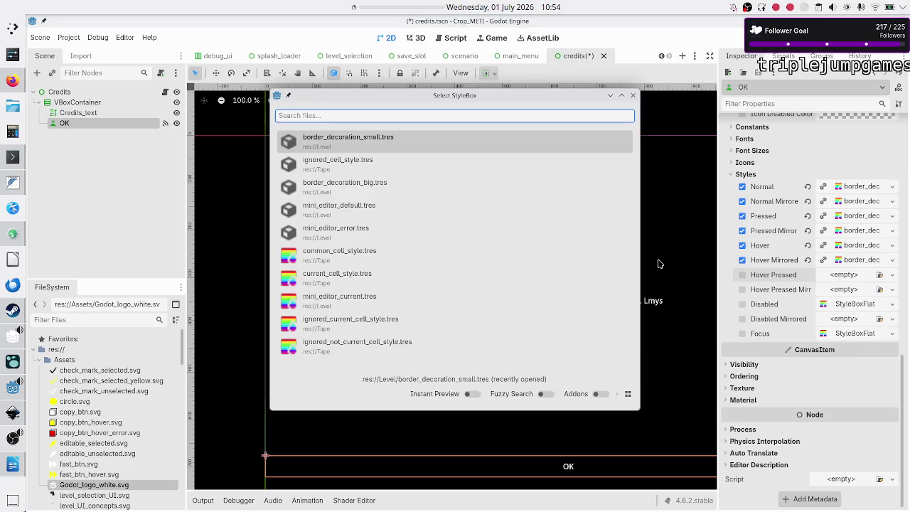
double_click(489, 143)
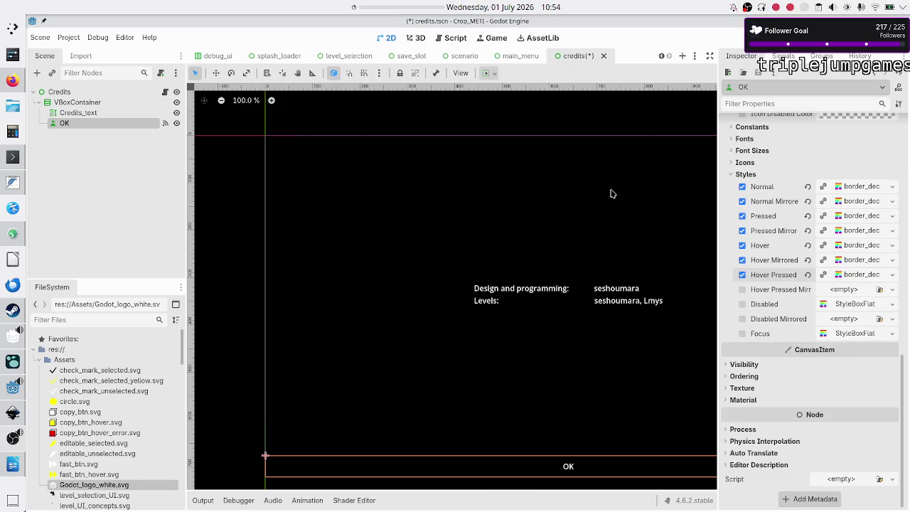
left_click(893, 289)
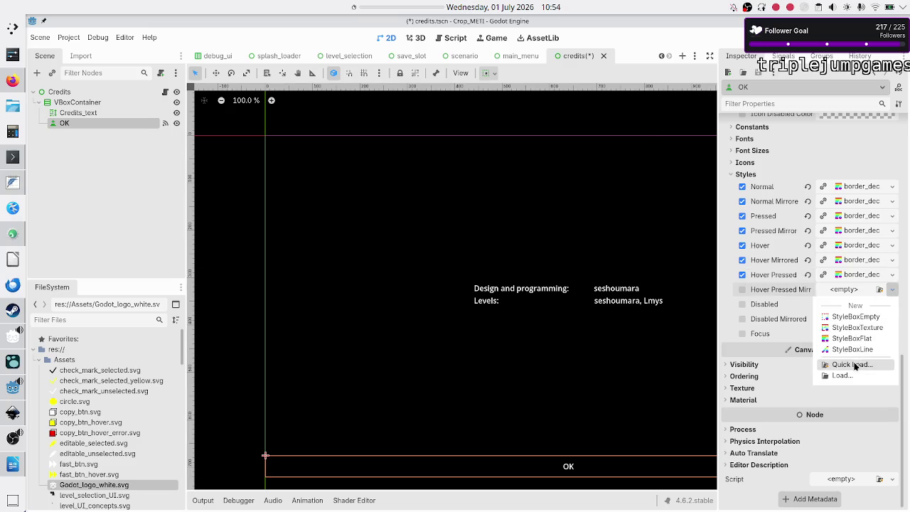
left_click(853, 364)
double_click(452, 142)
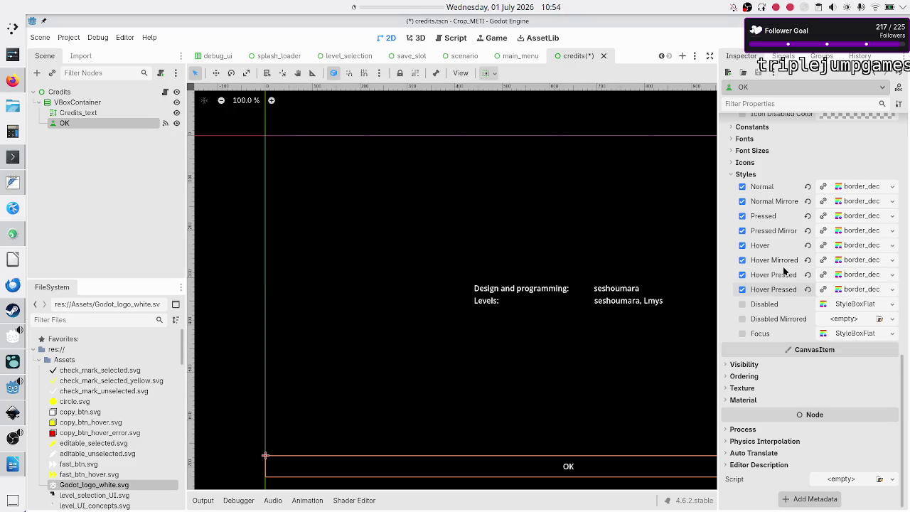
left_click(892, 304)
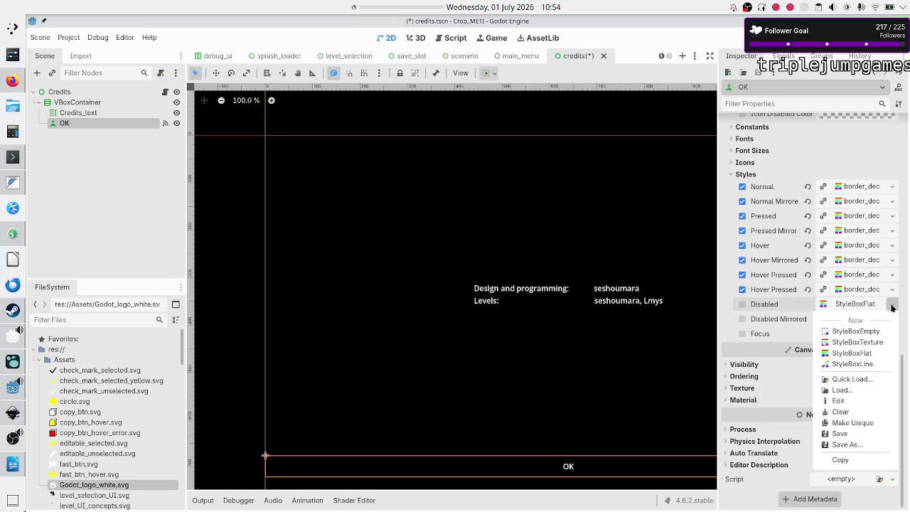
left_click(861, 379)
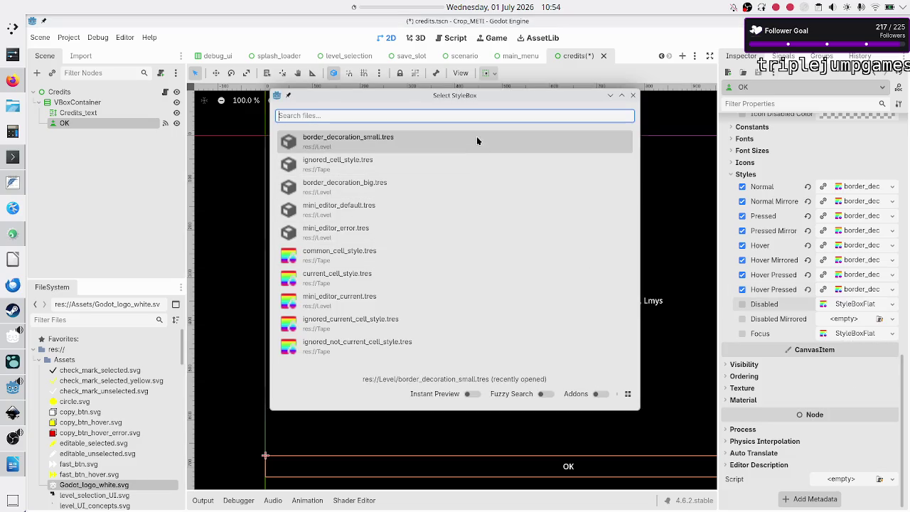
double_click(476, 139)
Give Disabled Mirrored and Focus border_decoration_small.tres too, then save and run with F6
left_click(892, 318)
left_click(854, 393)
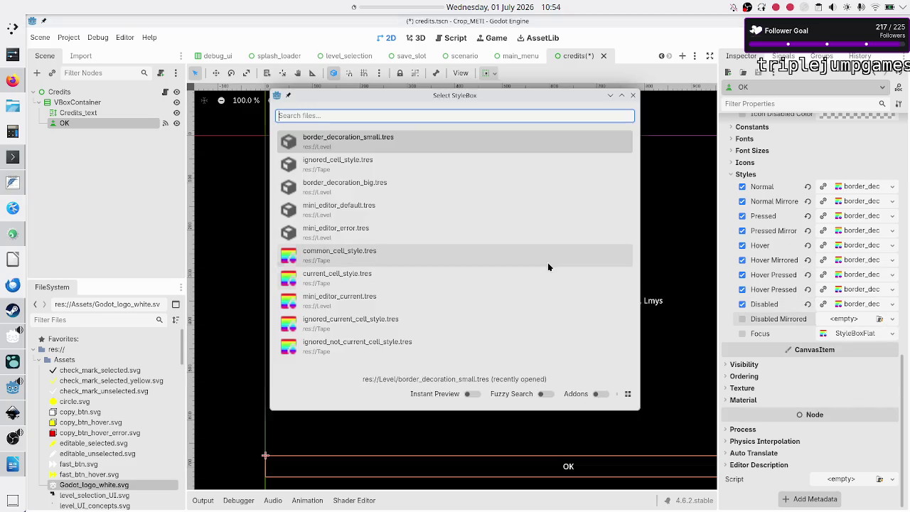
double_click(455, 142)
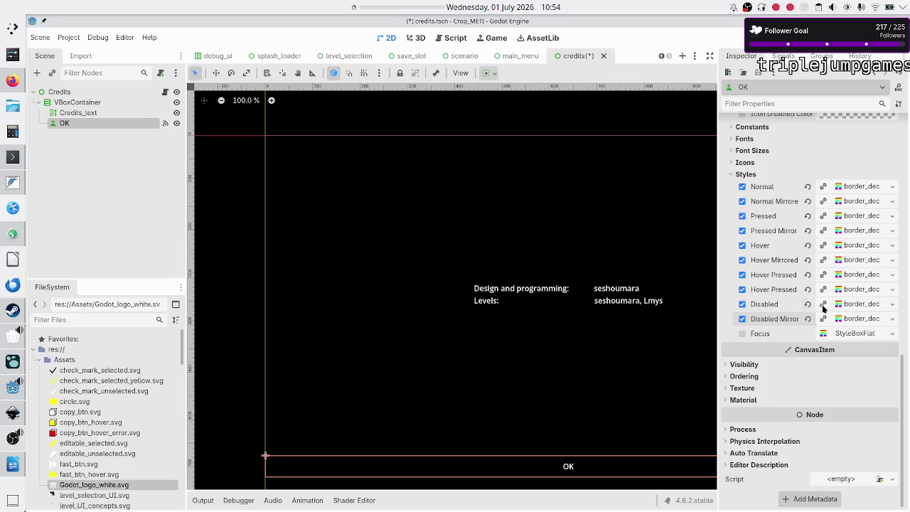
left_click(892, 334)
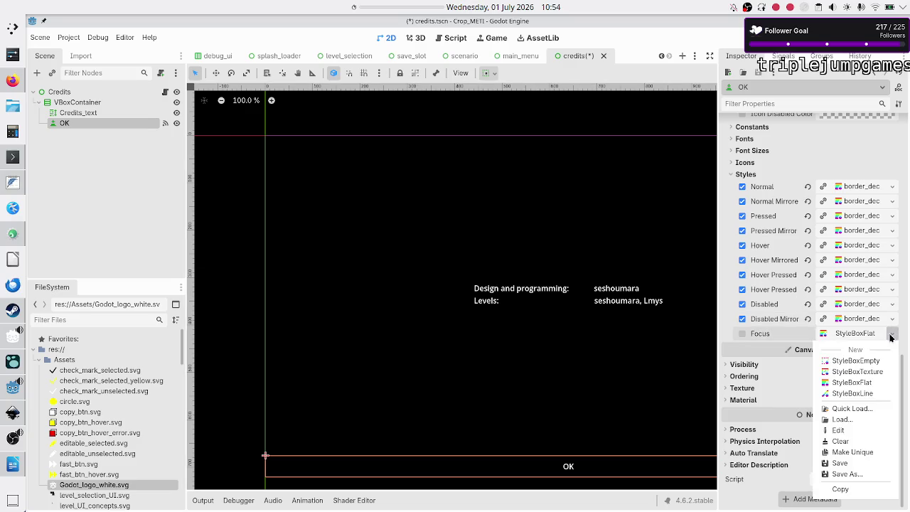
left_click(864, 410)
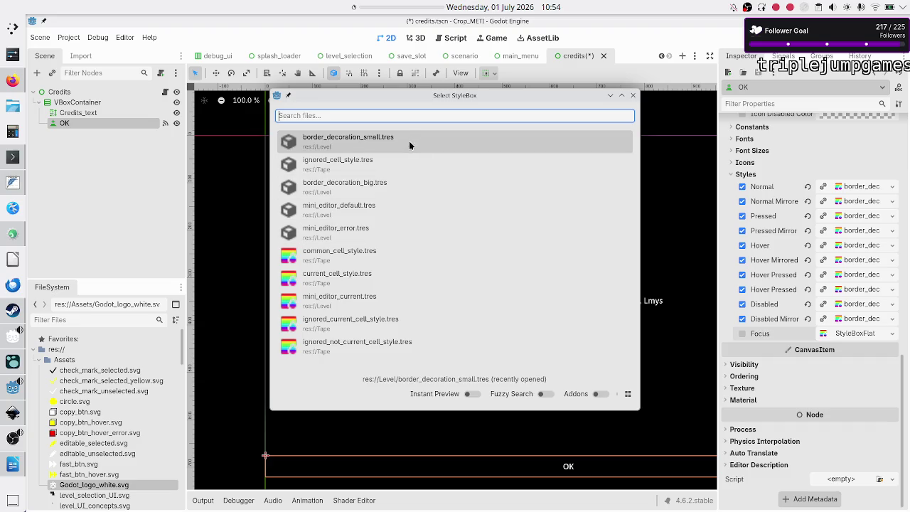
double_click(409, 142)
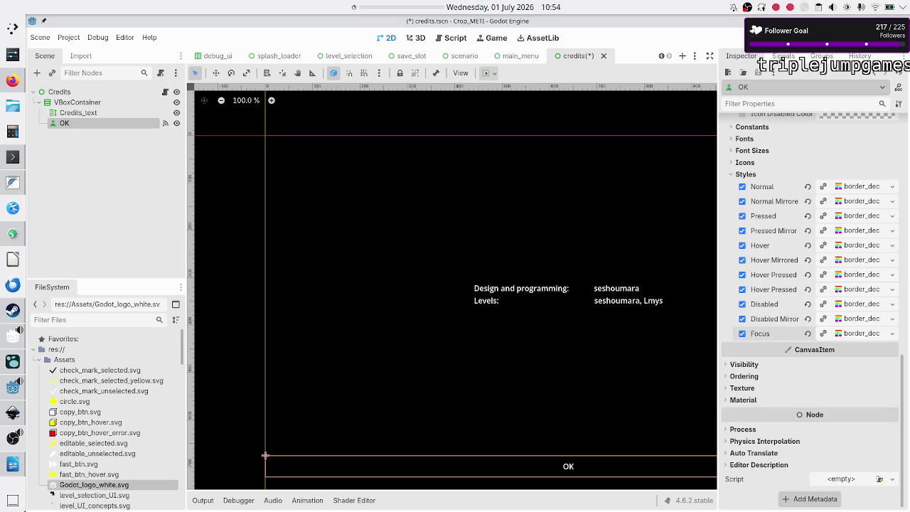
key("F6")
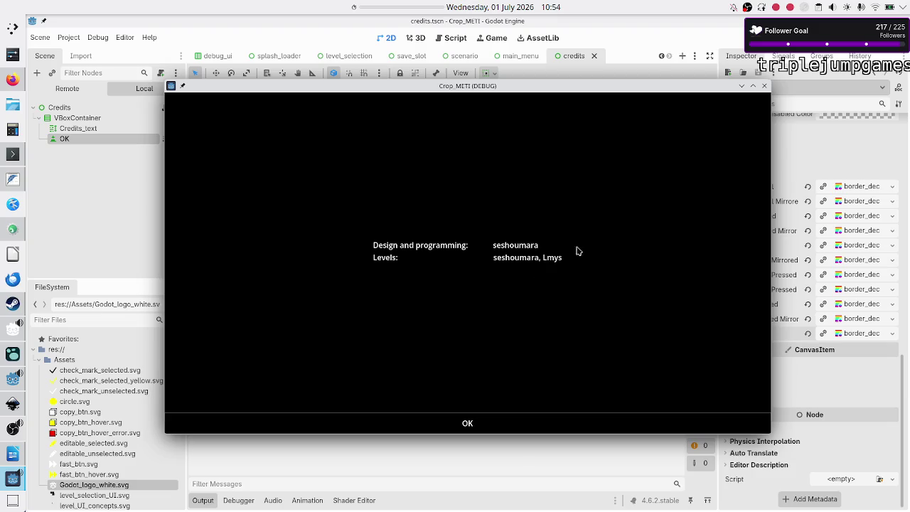
Close the running credits game window and return to the OK button's properties
left_click(765, 86)
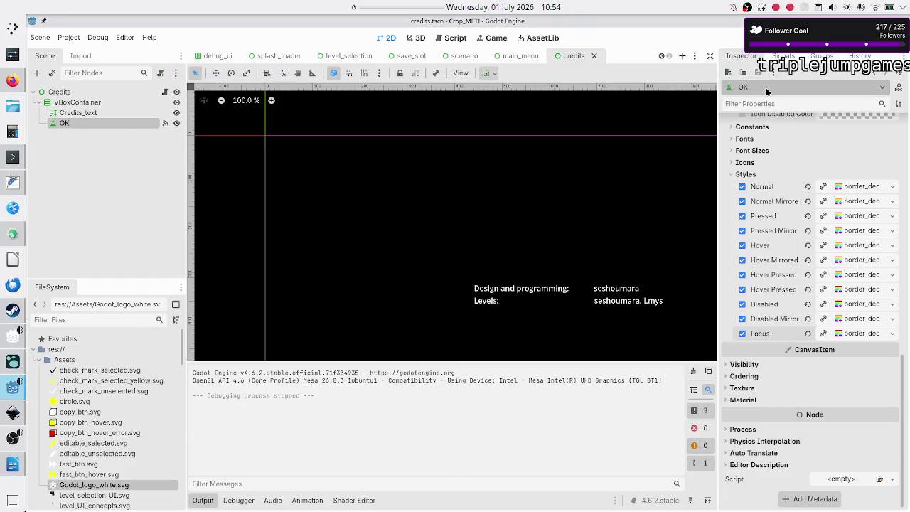
left_click(745, 163)
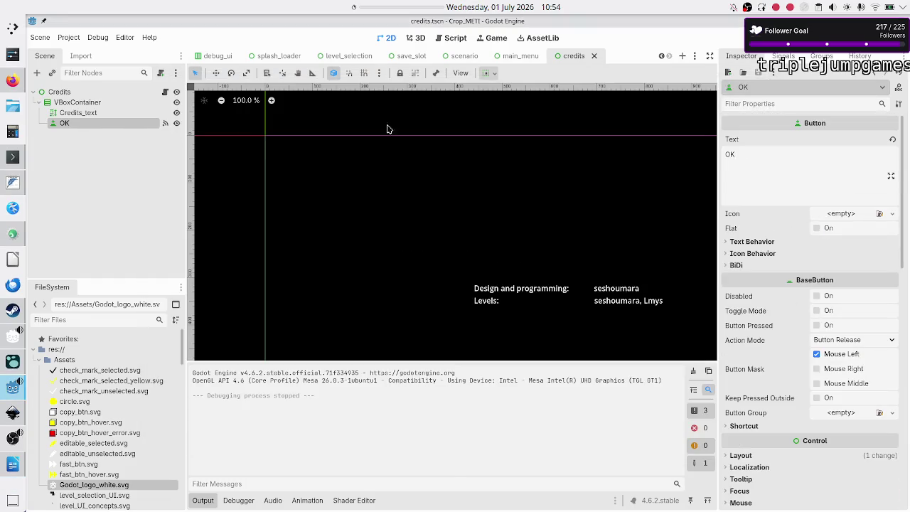
Select Credits_text to view its BBCode table, checking the cell padding docs in Firefox
left_click(114, 113)
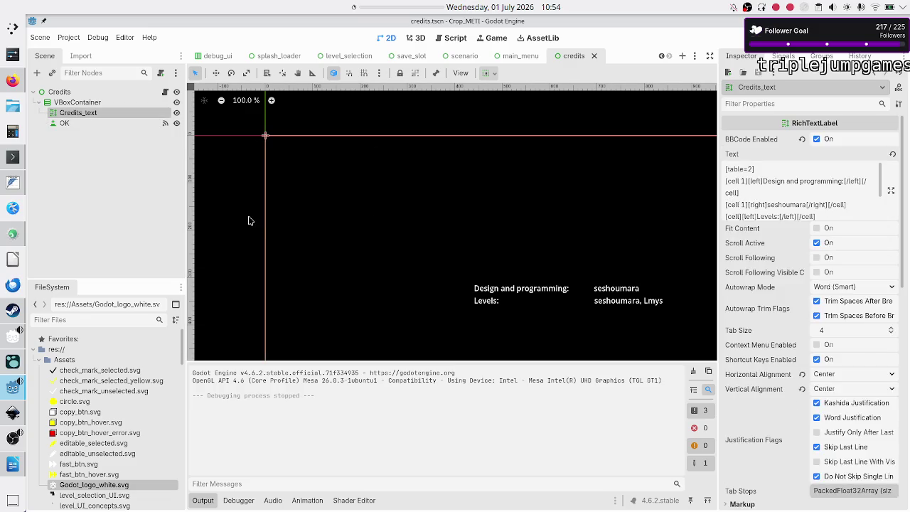
left_click(11, 82)
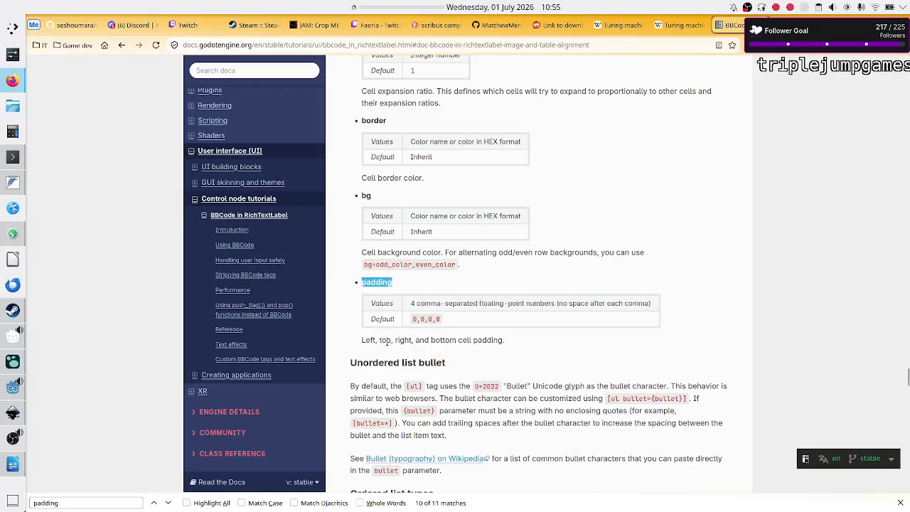
left_click(15, 340)
left_click(10, 394)
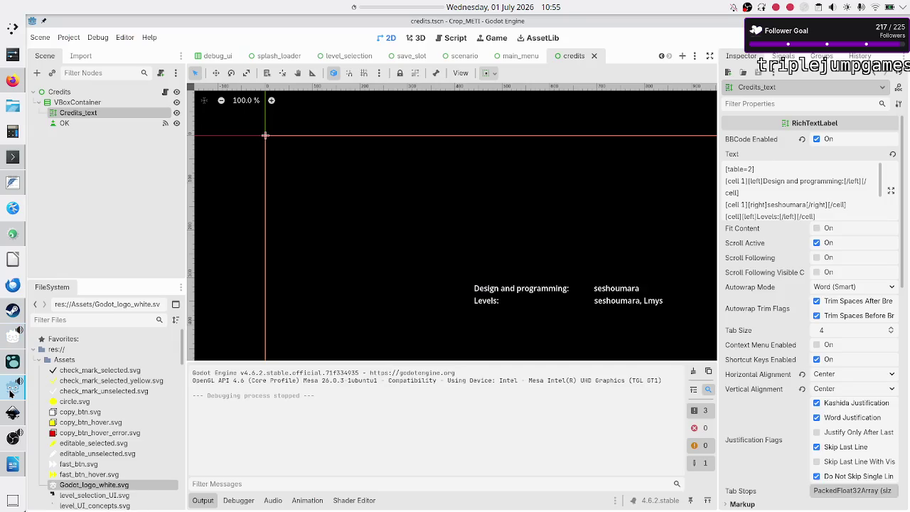
Change the BBCode cell padding from 50,0,0,0 to 50,20,0,0 and collapse the Output panel
scroll(766, 204, "down", 5)
scroll(766, 204, "up", 5)
left_click(766, 204)
scroll(766, 204, "down", 2)
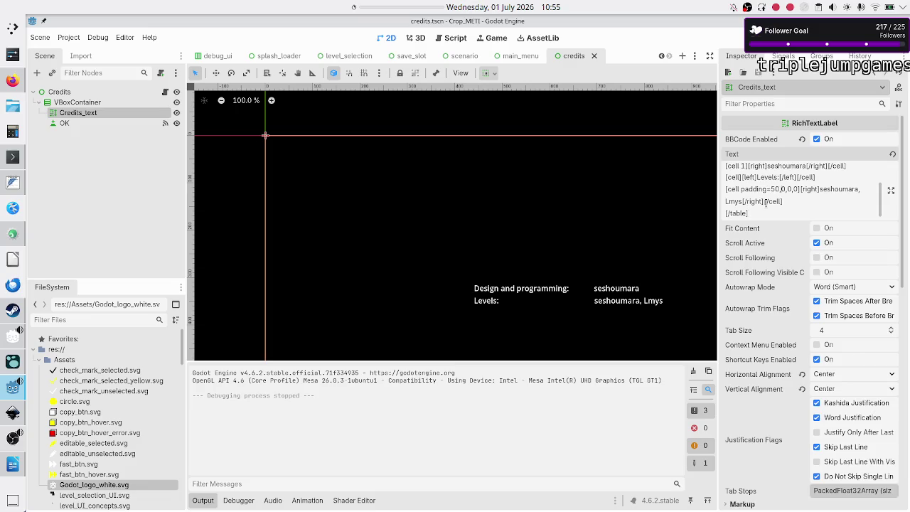
type("2")
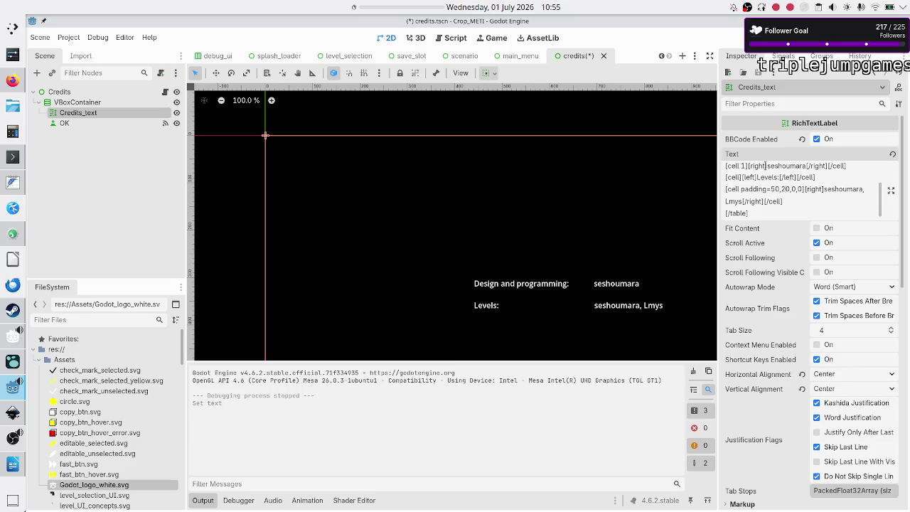
left_click(202, 500)
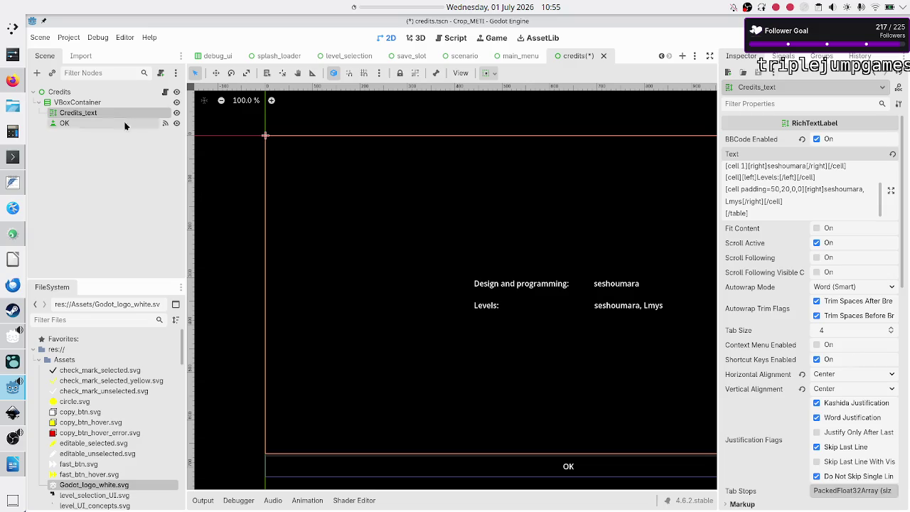
Drag Credits_text and OK out of the VBoxContainer onto the Credits root node
left_click(91, 104)
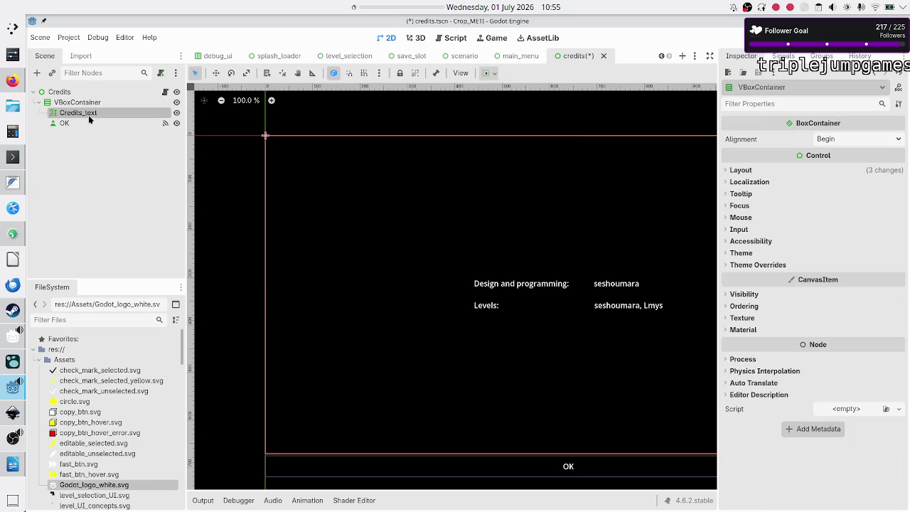
left_click(90, 114)
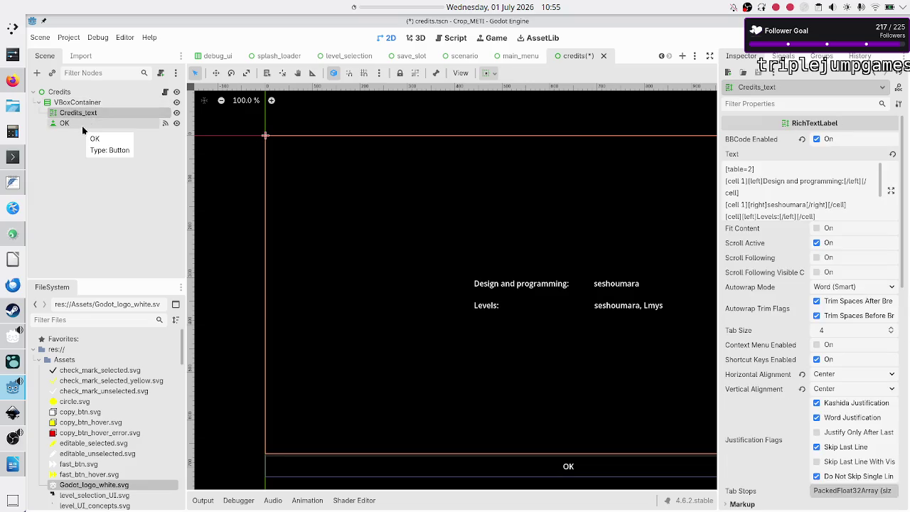
left_click(81, 124, "ctrl")
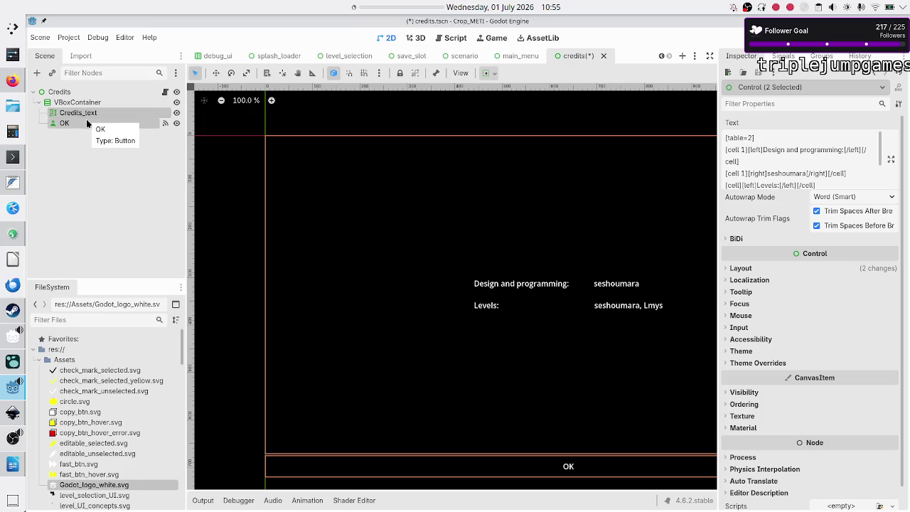
left_click_drag(94, 114, 71, 93)
Delete the now-empty VBoxContainer from the scene tree
left_click(68, 105)
key("Delete")
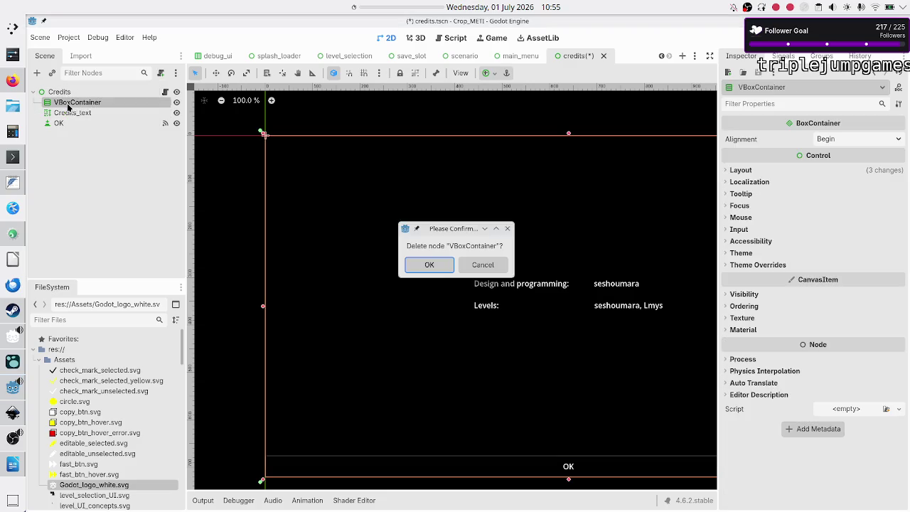
key("Return")
left_click(69, 105)
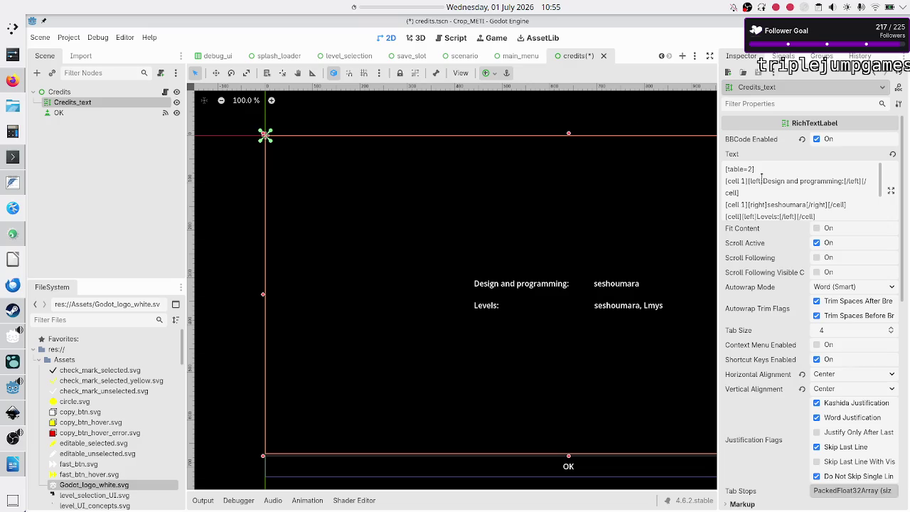
Apply the Full Rect anchor preset to Credits_text so it covers the whole 1280×720 screen
scroll(776, 263, "down", 10)
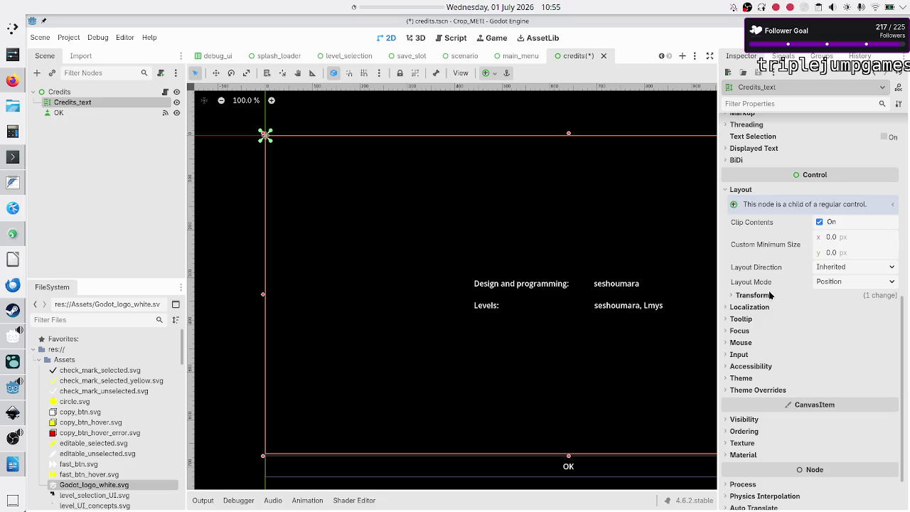
left_click(776, 298)
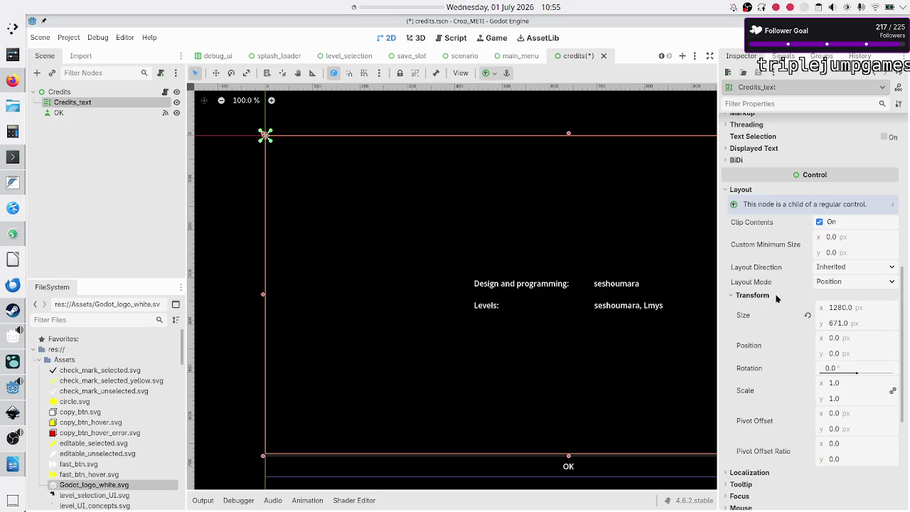
left_click(845, 282)
left_click(845, 282)
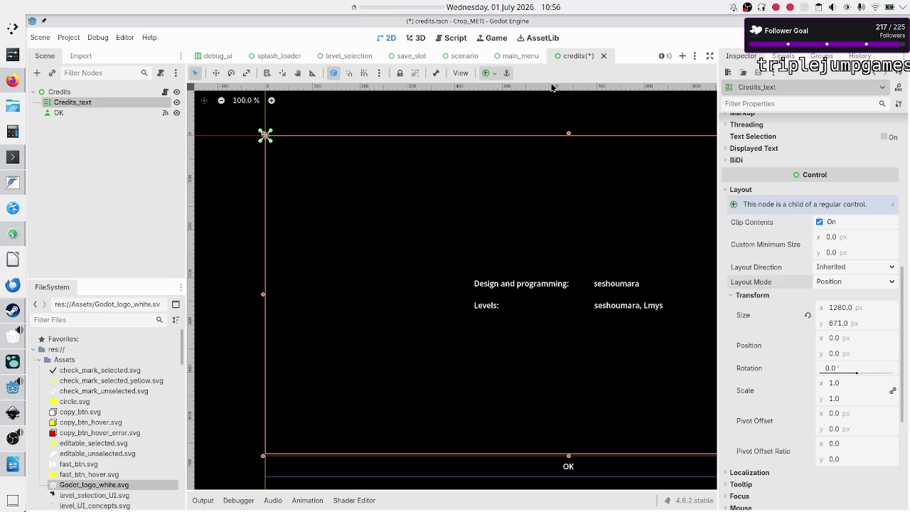
left_click(489, 73)
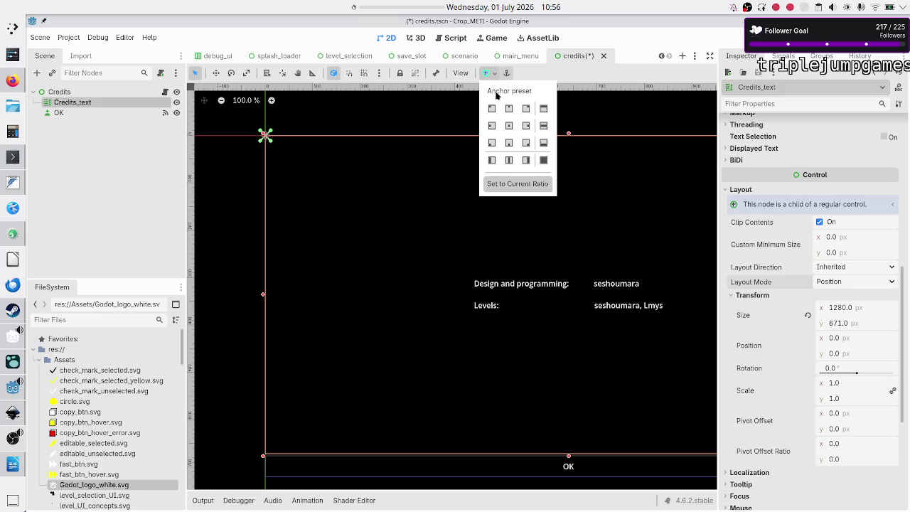
left_click(544, 161)
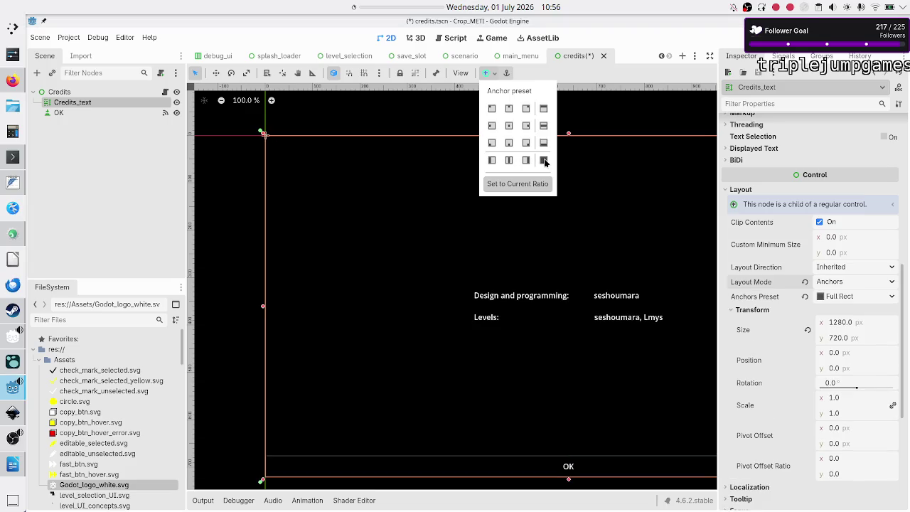
left_click(131, 178)
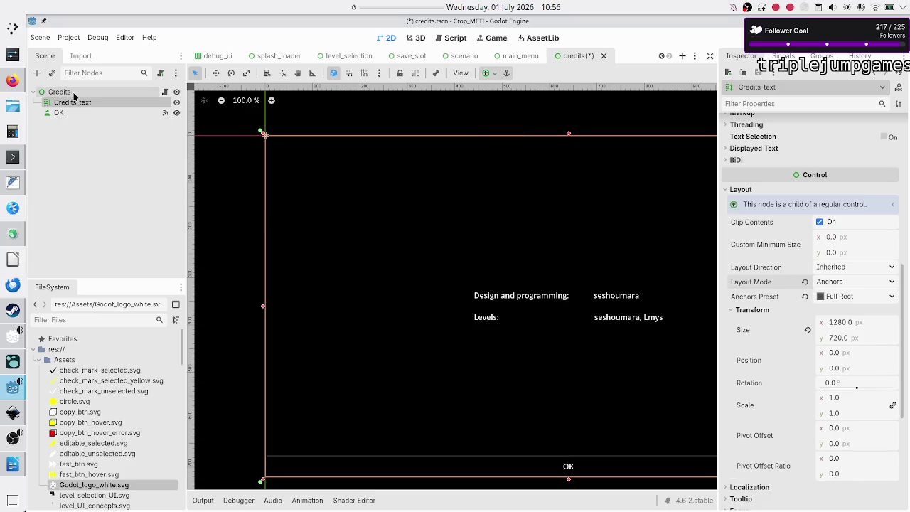
left_click(67, 114)
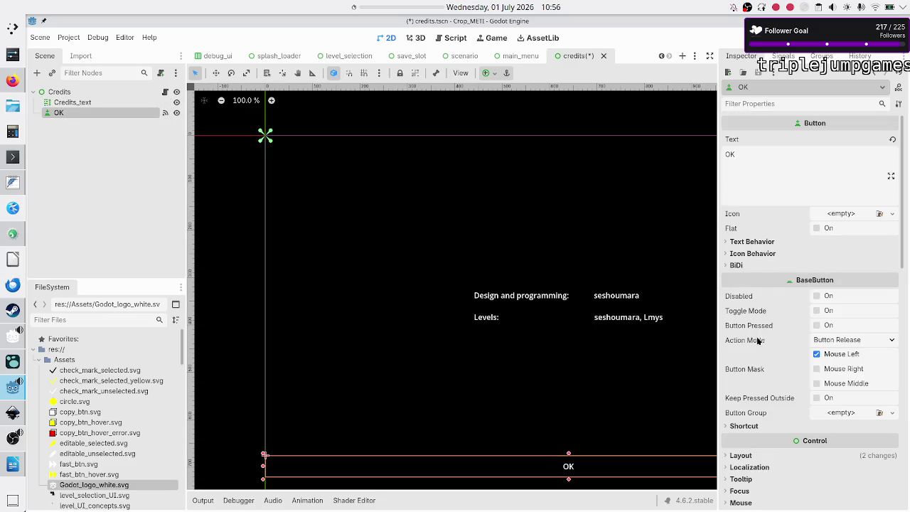
Re-anchor the OK button to mid-height using the toolbar anchor presets
scroll(758, 341, "down", 5)
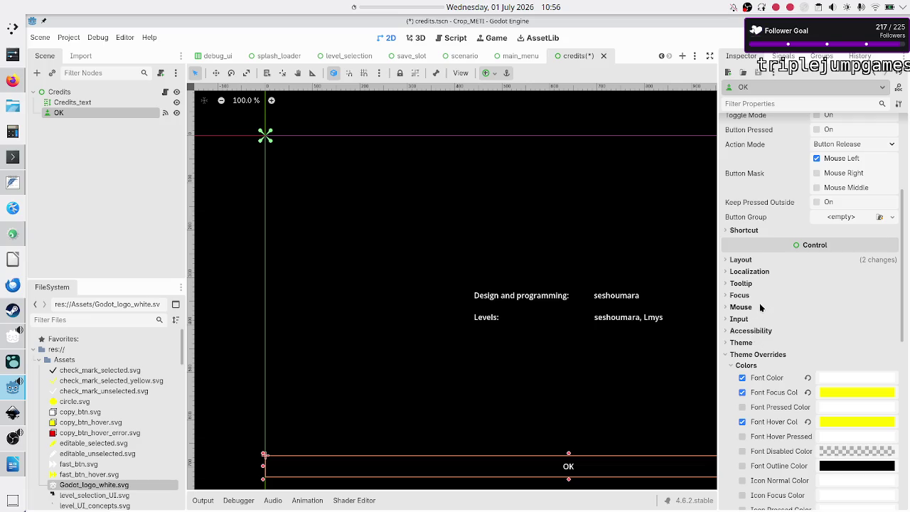
scroll(761, 307, "up", 5)
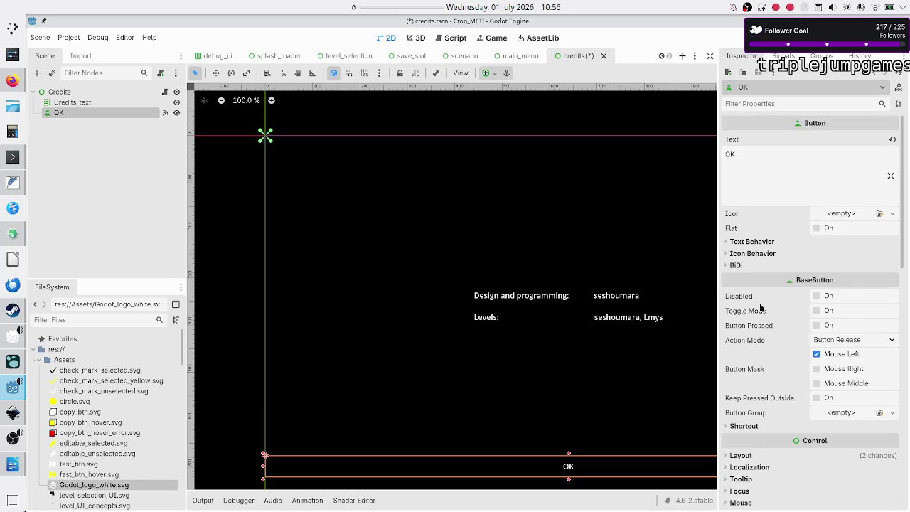
left_click(486, 73)
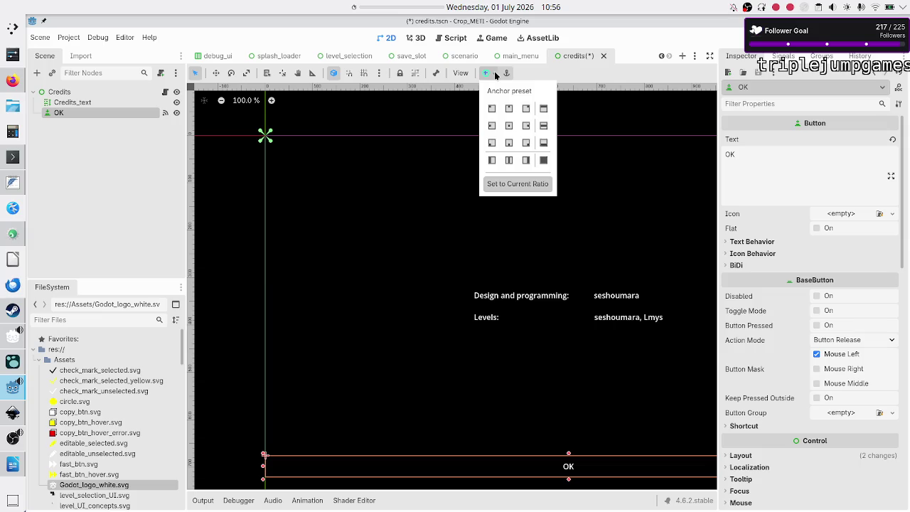
left_click(509, 126)
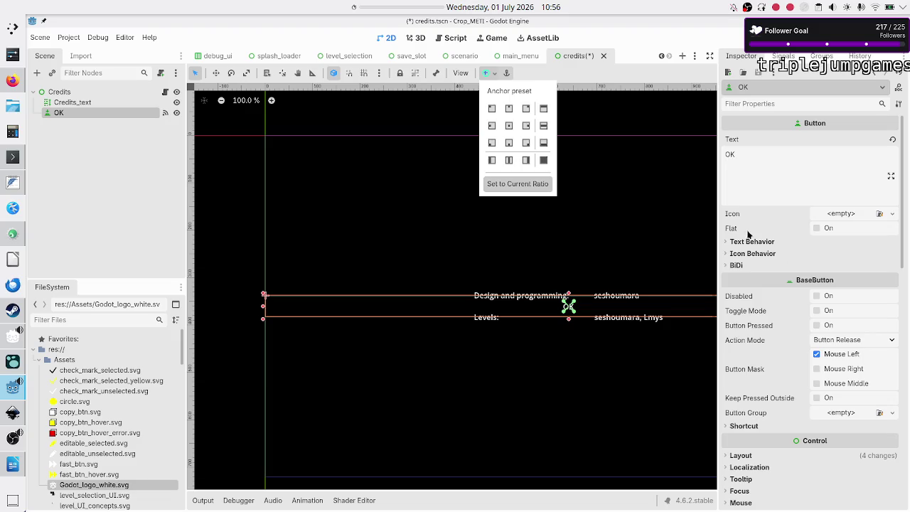
left_click(768, 221)
Switch OK to Custom anchors and reset all four anchor offsets to 0
scroll(756, 283, "down", 5)
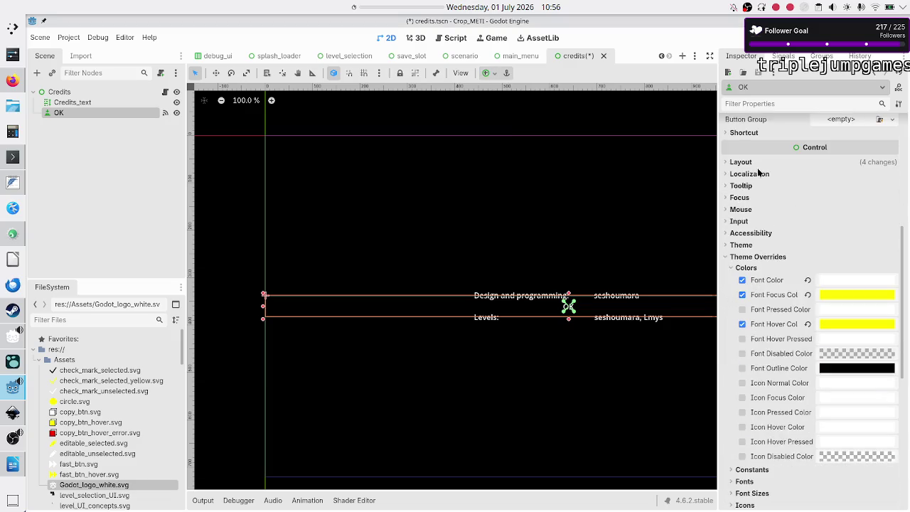
left_click(740, 162)
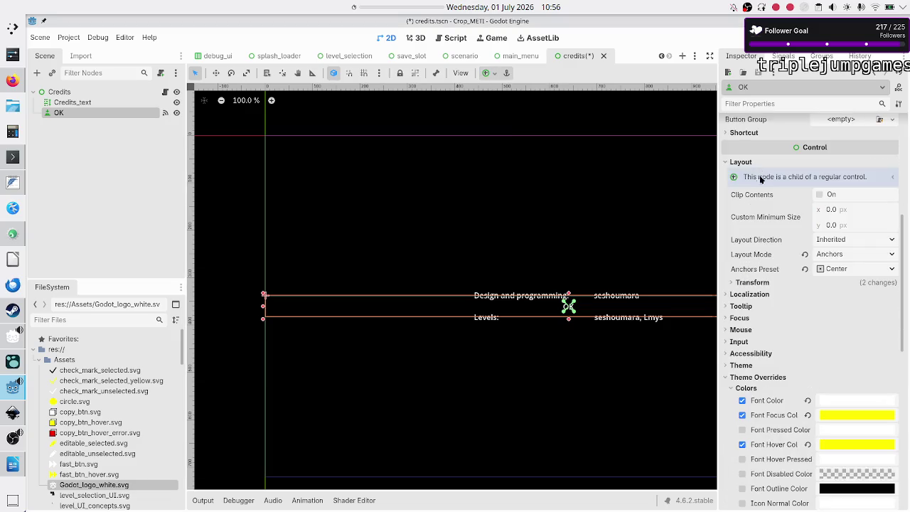
left_click(847, 271)
left_click(839, 280)
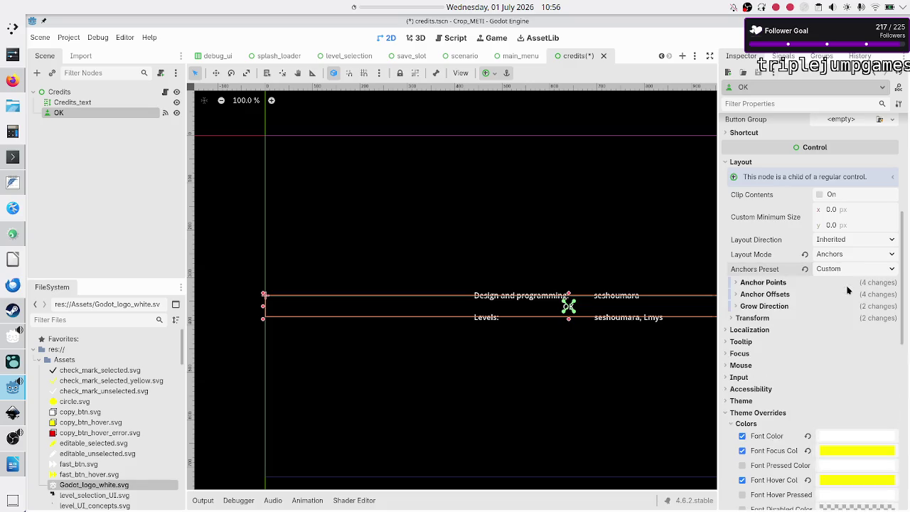
left_click(780, 283)
left_click(776, 353)
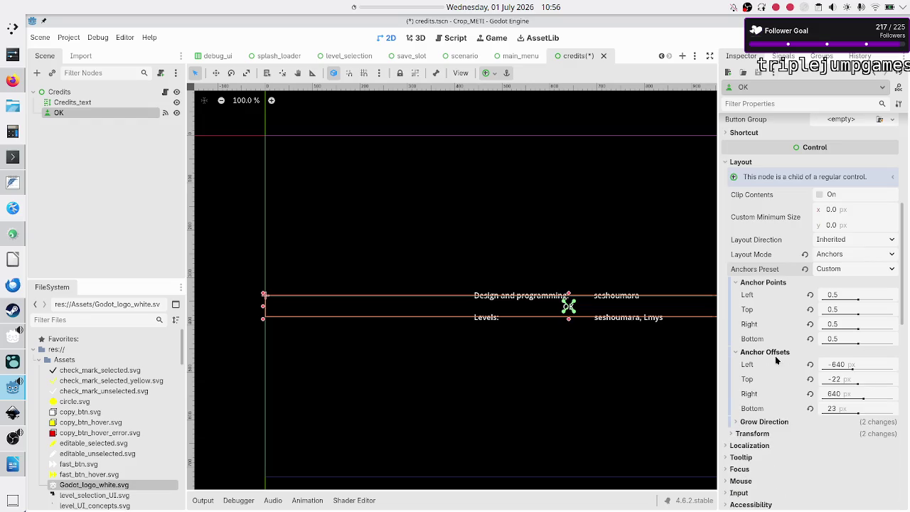
left_click(810, 409)
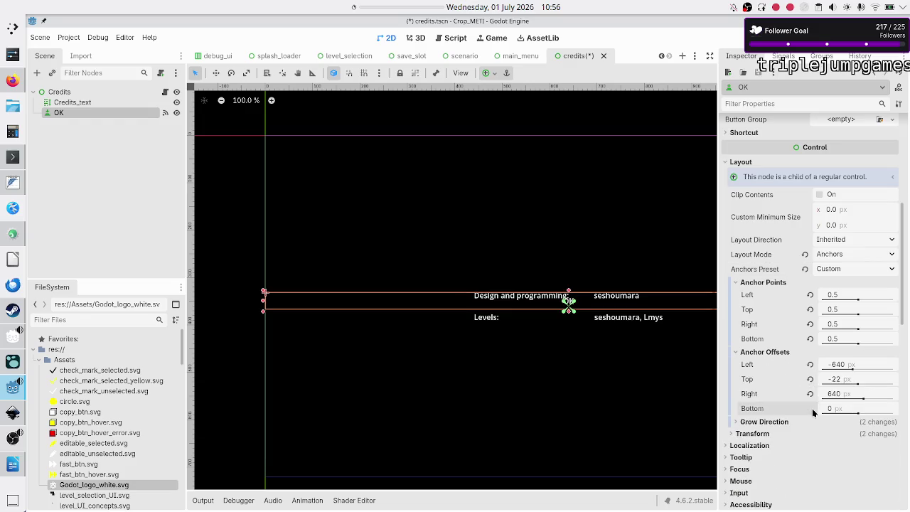
left_click(811, 394)
left_click(810, 379)
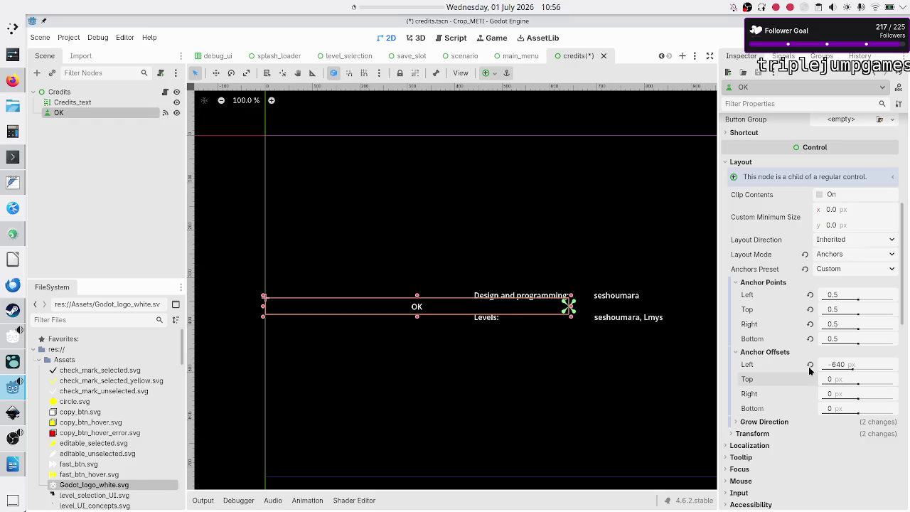
left_click(811, 364)
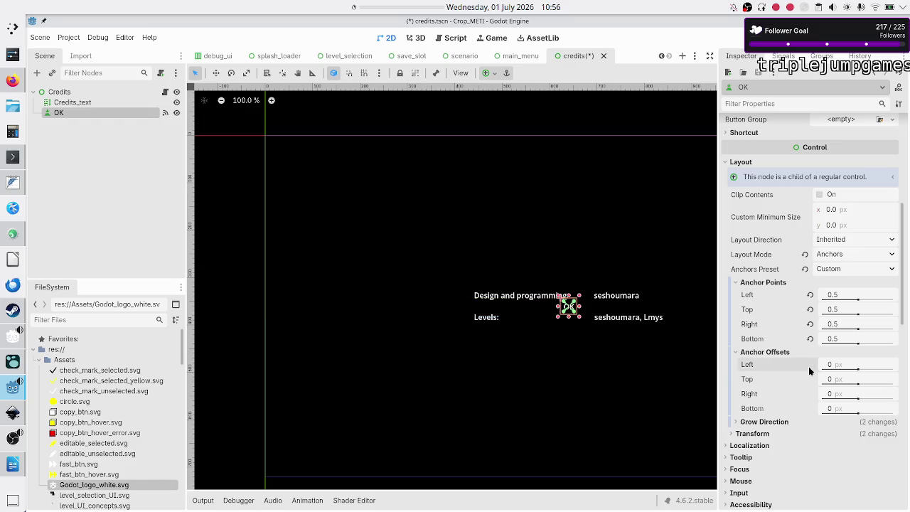
Set the OK button's anchor points to Top 0.7, Bottom 0.8, Left 0.4, Right 0.6
left_click(858, 313)
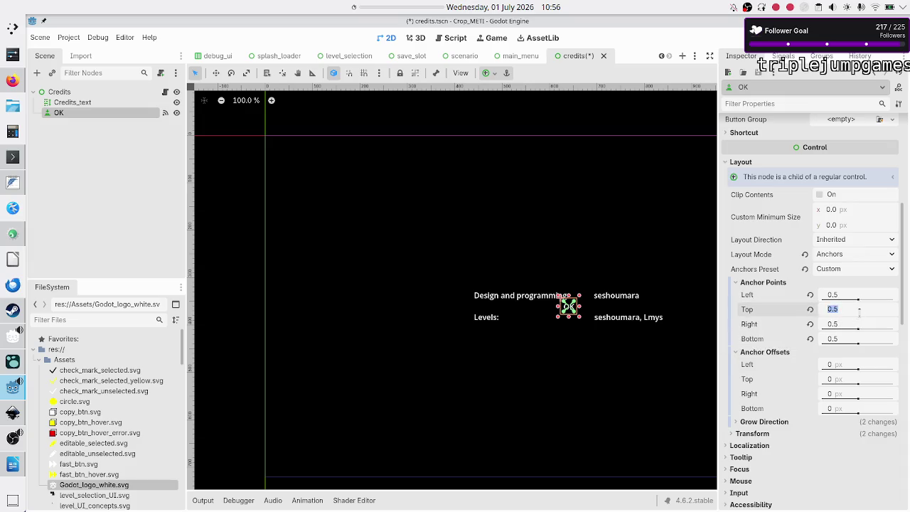
type("0.7")
key("Return")
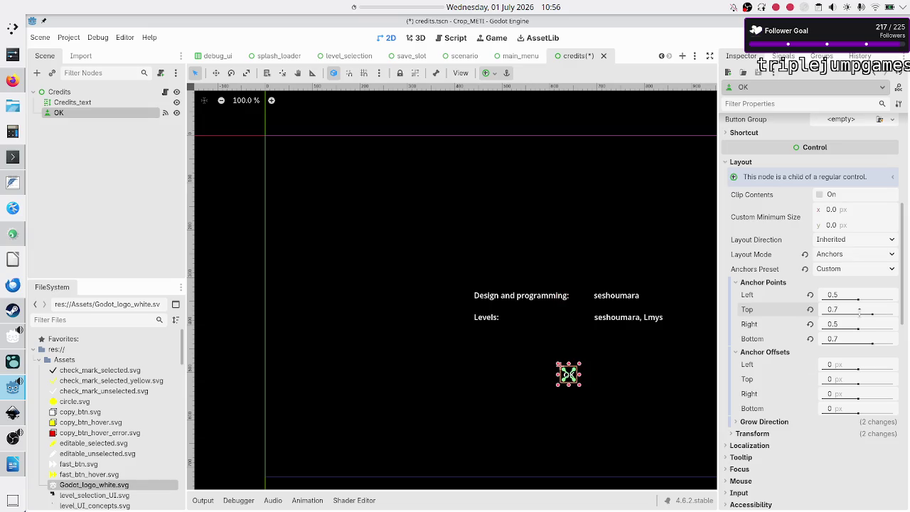
left_click(848, 339)
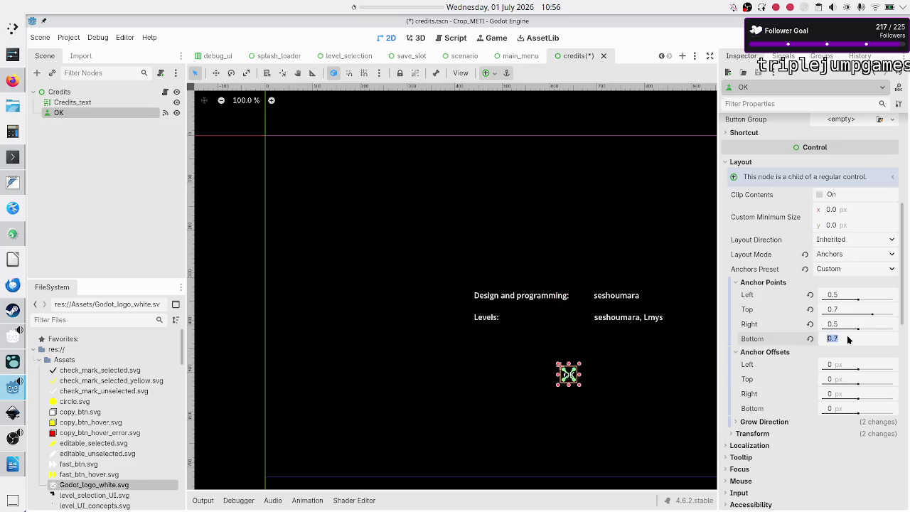
type("0.8")
key("Return")
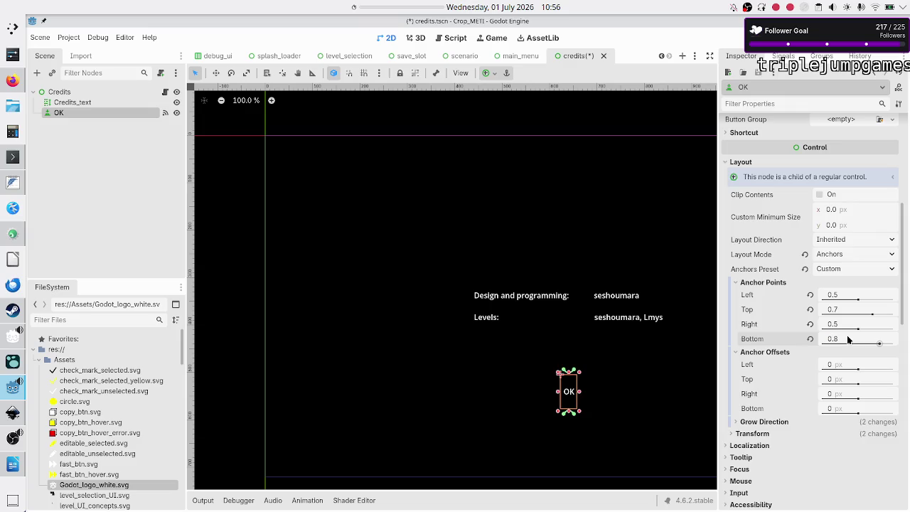
left_click(851, 298)
type("4")
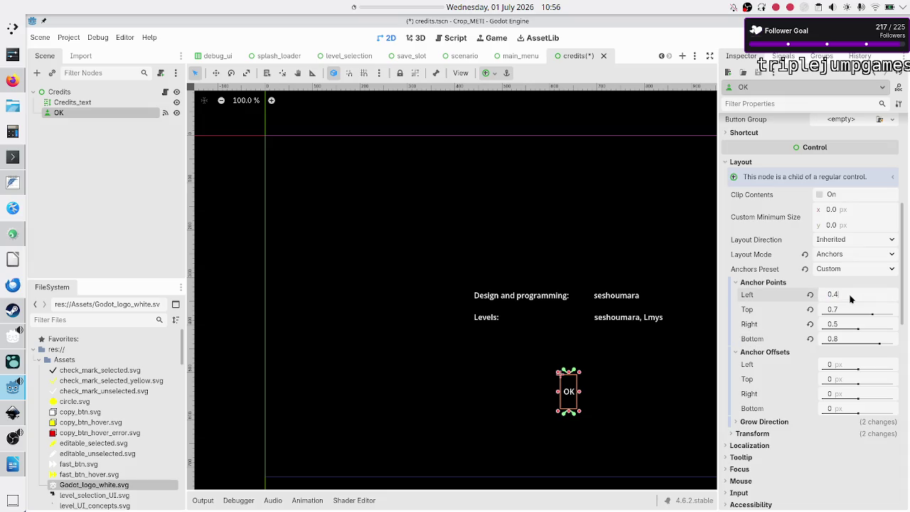
key("Return")
left_click(844, 325)
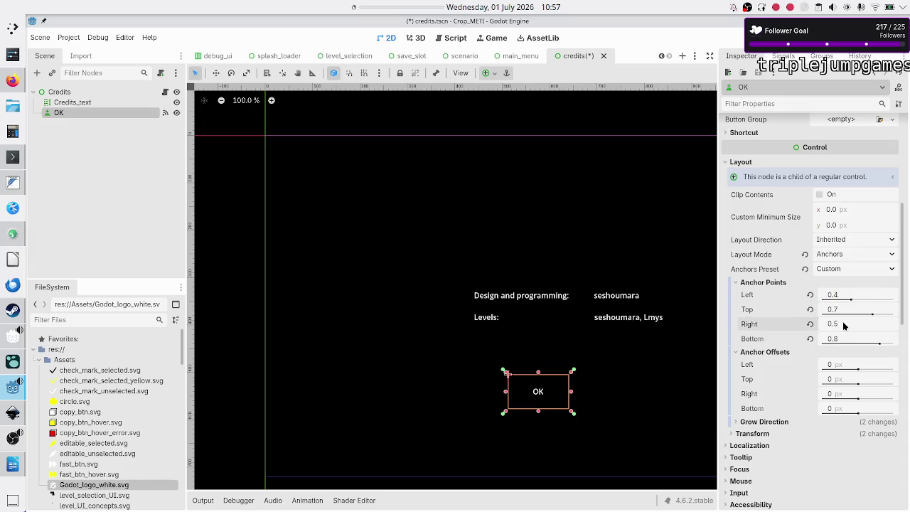
type("0.6")
key("Return")
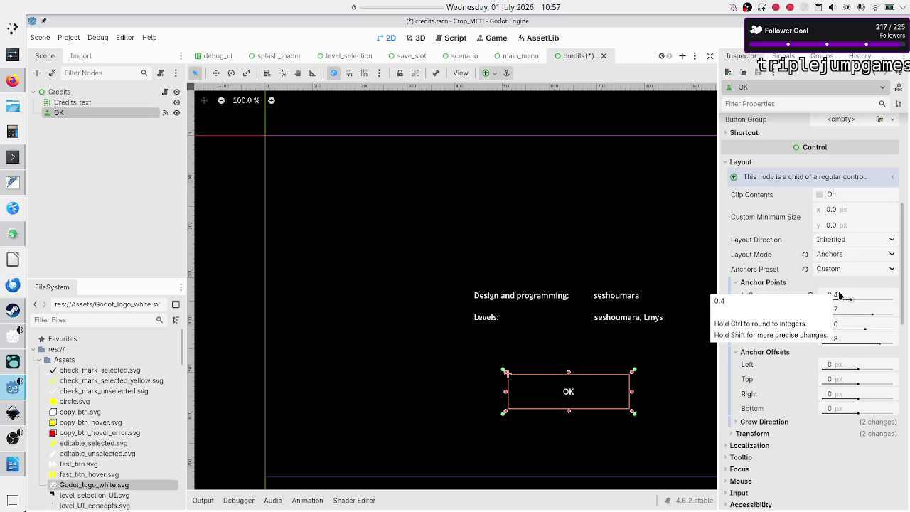
Narrow OK with Left 0.45 and Right 0.55 anchors, then save and run the scene
left_click(846, 297)
type("6")
type("5")
key("Return")
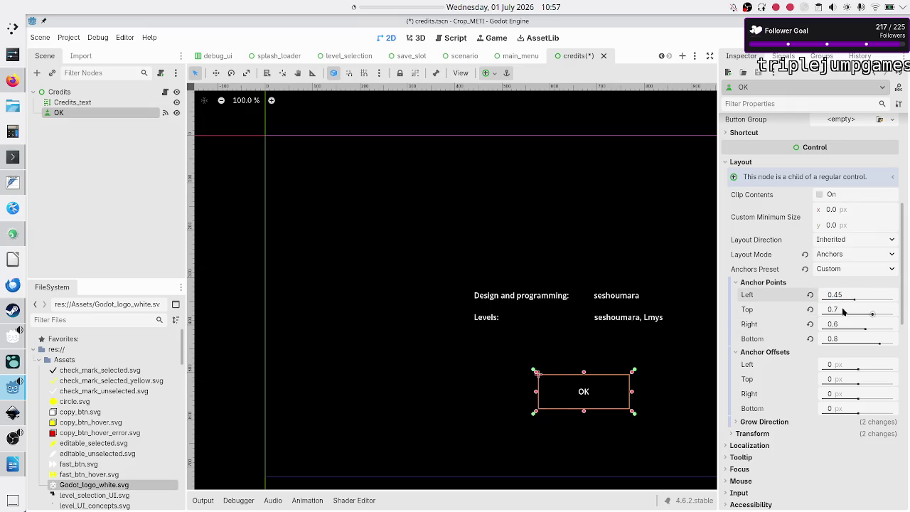
left_click(843, 324)
key("BackSpace")
type("55")
key("Return")
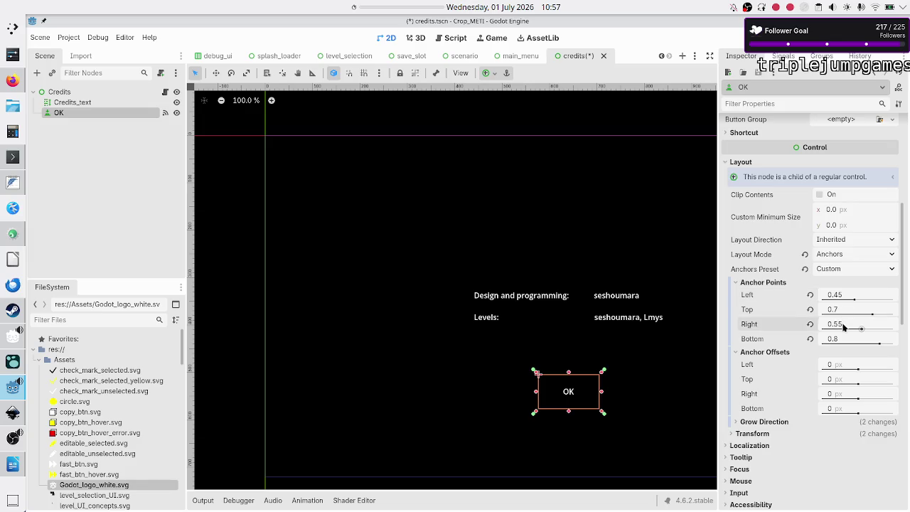
key("F6")
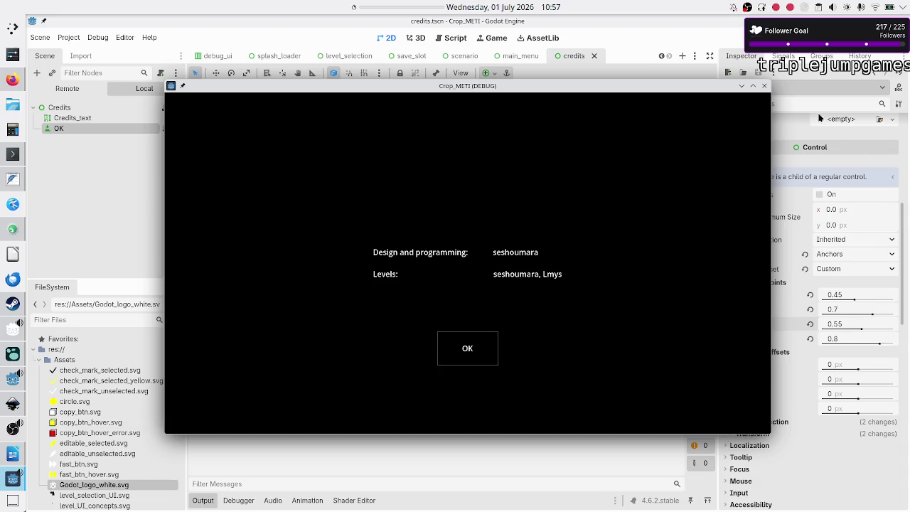
Close the old debug window and run the project with F5 to view the Credits screen
left_click(766, 87)
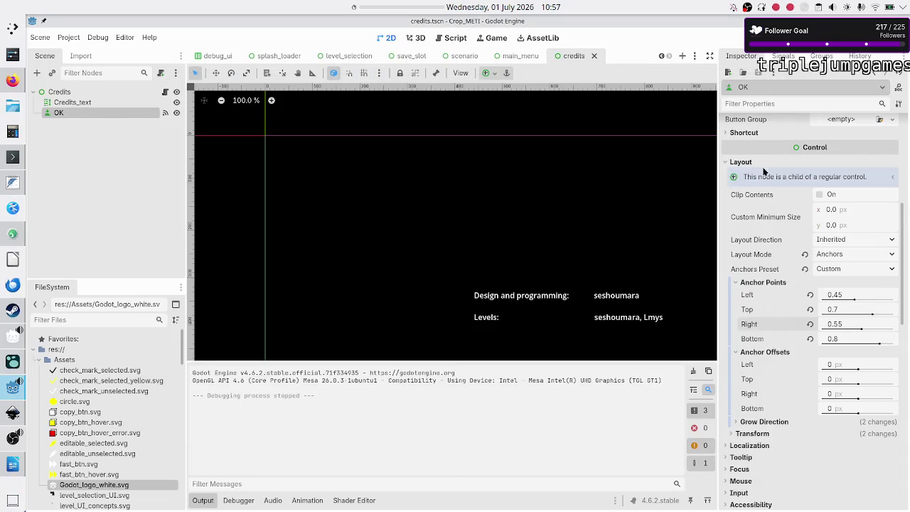
left_click(207, 501)
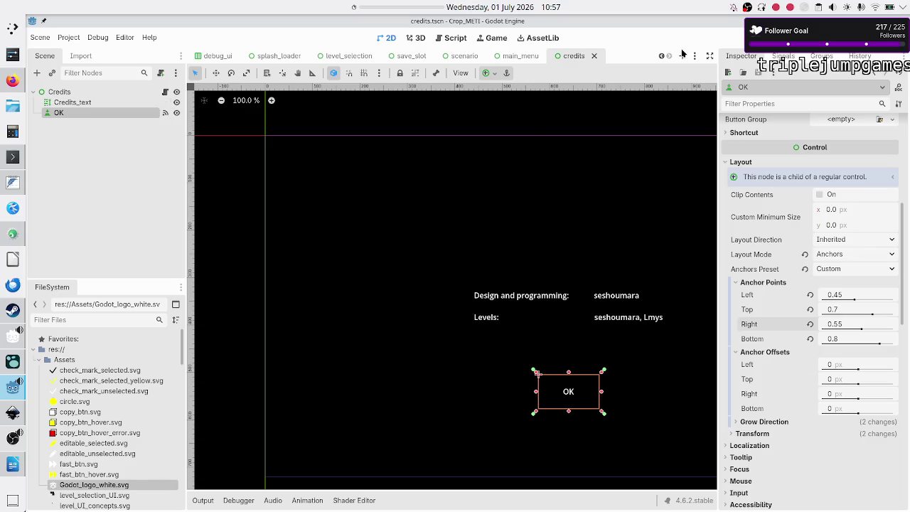
key("F5")
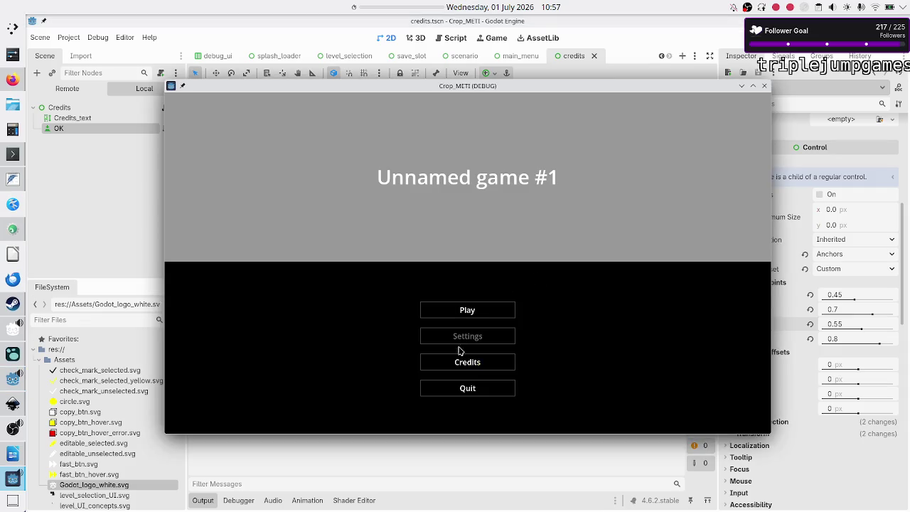
left_click(457, 362)
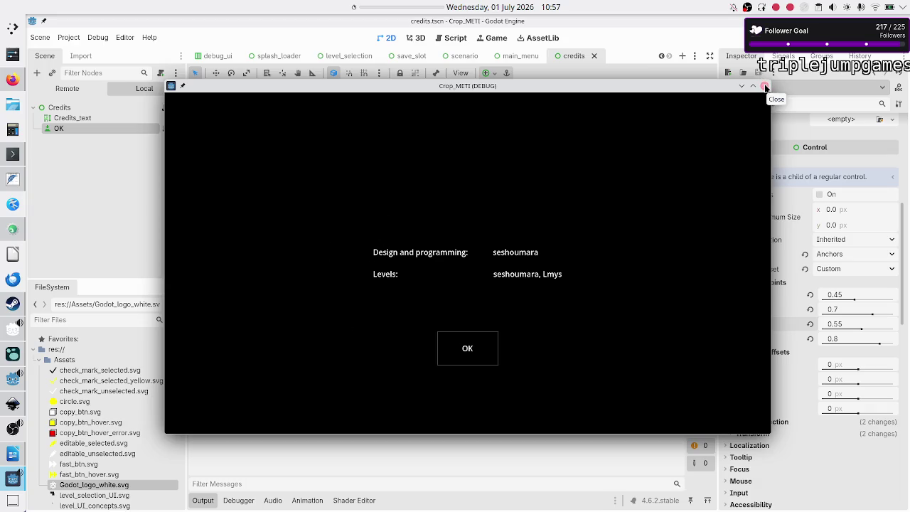
Close the game and bring up the anchor presets for the Credits_text node
left_click(764, 85)
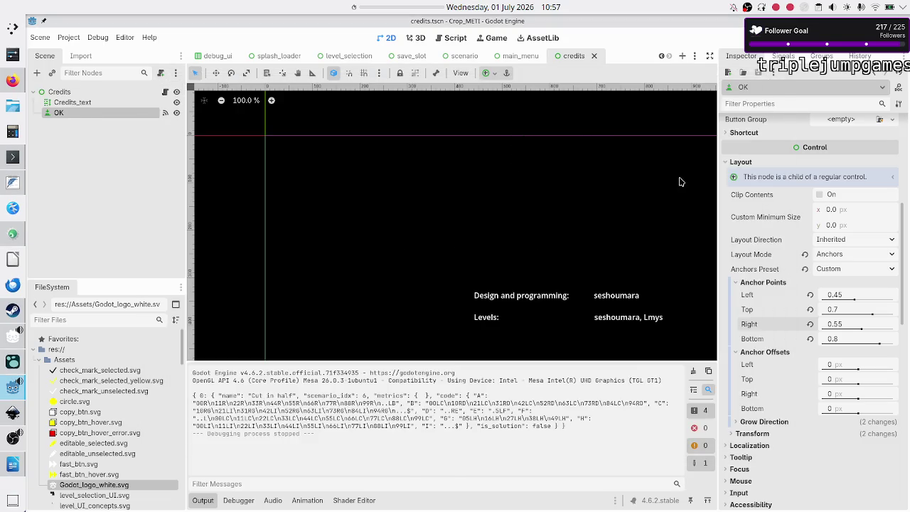
left_click(63, 104)
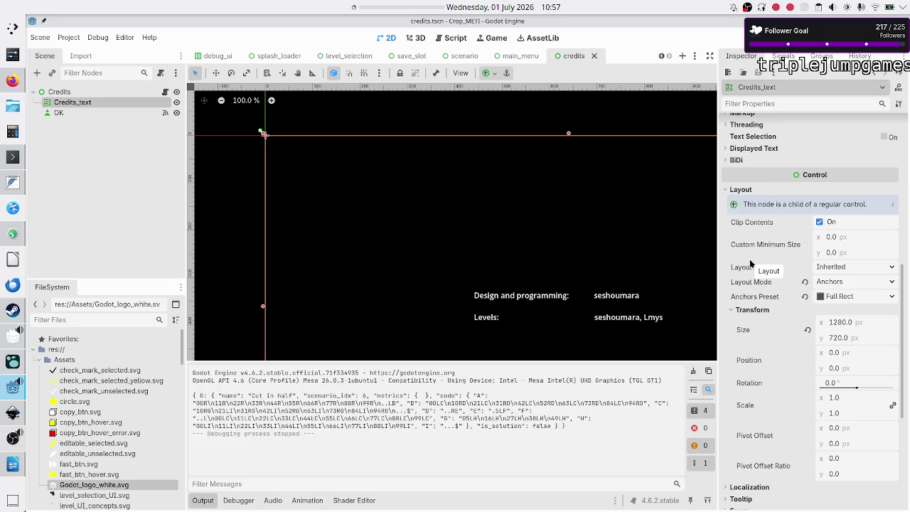
left_click(846, 297)
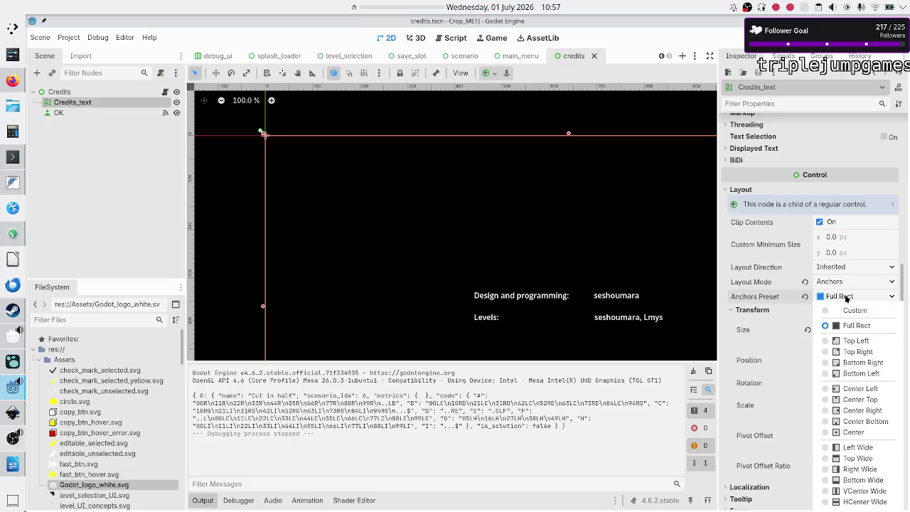
Switch Credits_text to custom anchors and expand its Anchor Points and Anchor Offsets sections
left_click(847, 312)
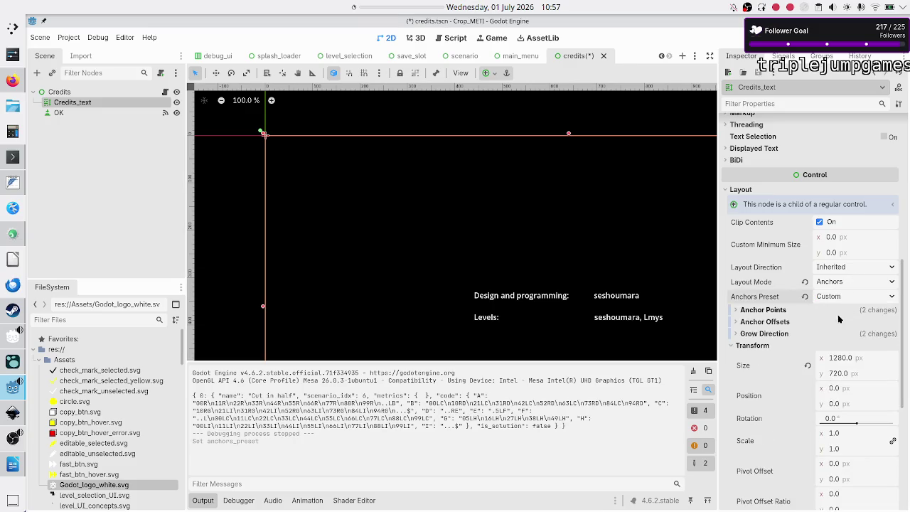
scroll(808, 346, "down", 3)
scroll(813, 293, "up", 5)
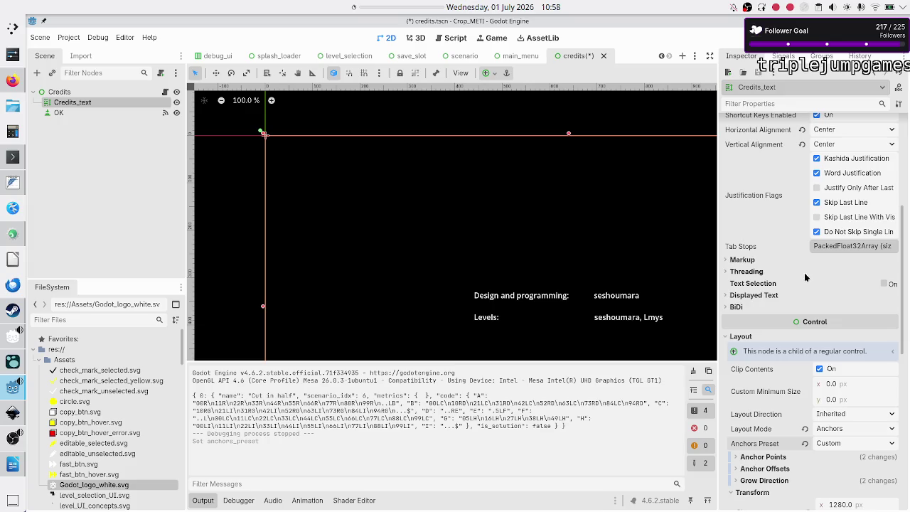
scroll(796, 299, "down", 3)
scroll(796, 299, "down", 5)
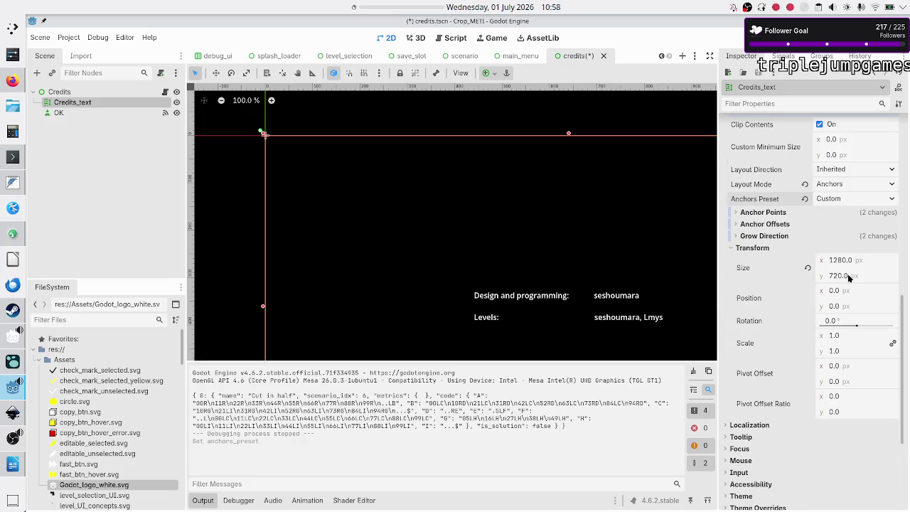
left_click(774, 212)
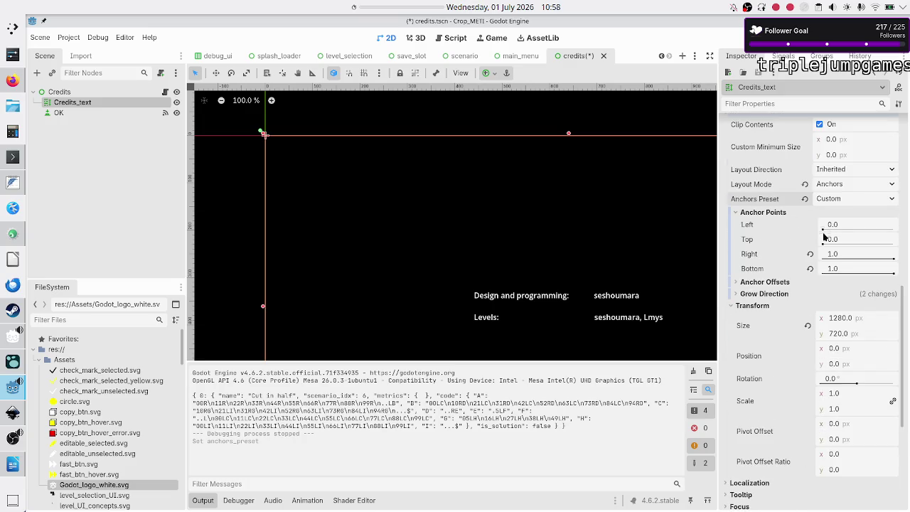
left_click(765, 283)
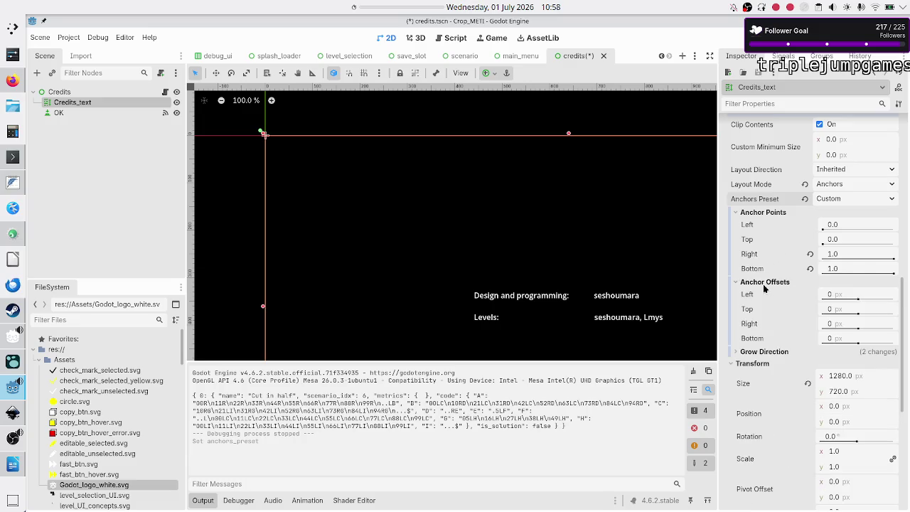
Set Credits_text's right anchor to 1.0 and its bottom anchor to 0.7
left_click(841, 255)
type("0.")
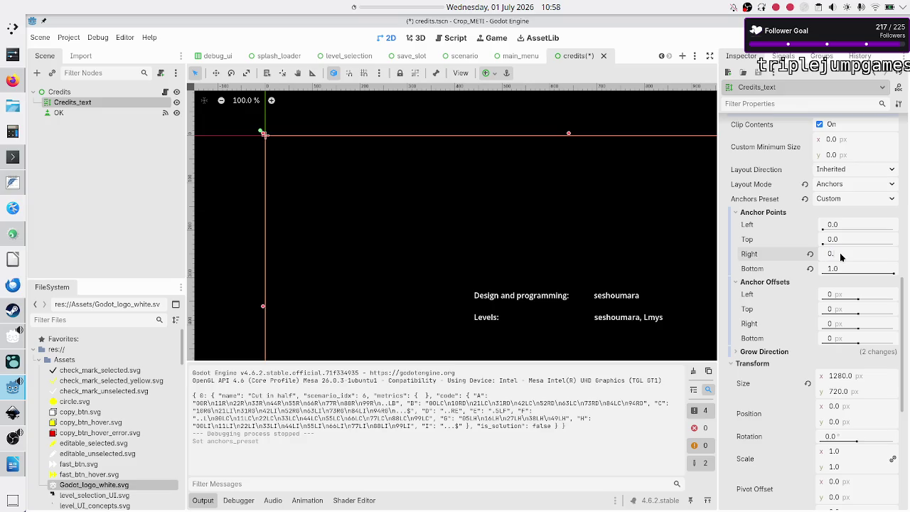
type("7")
key("Return")
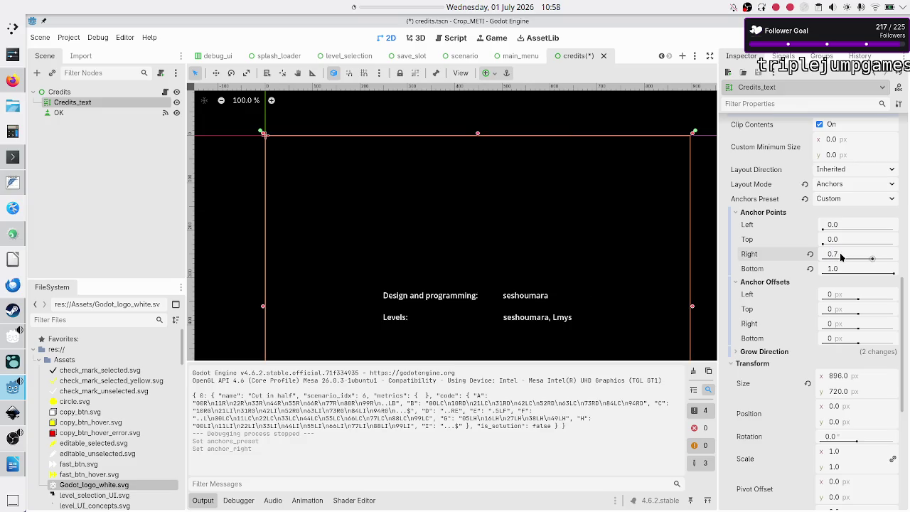
left_click(810, 254)
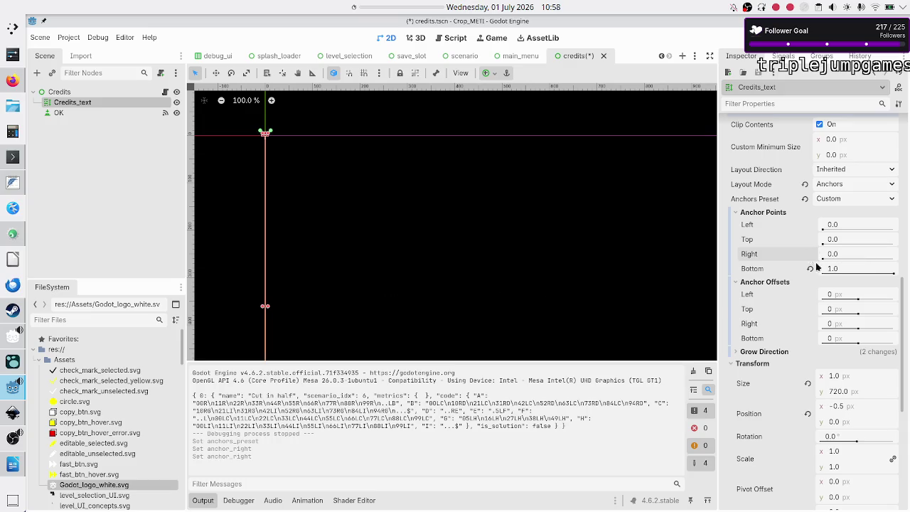
left_click(847, 255)
type("1")
key("Return")
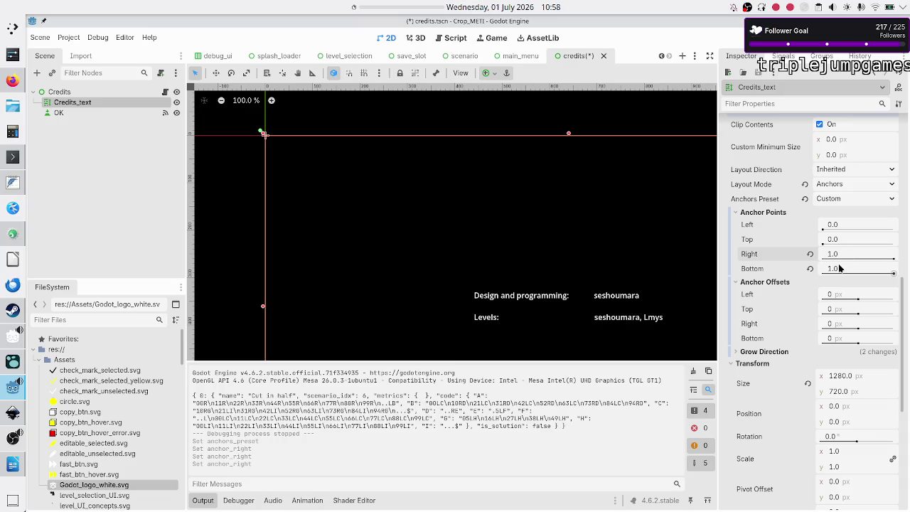
left_click(840, 269)
type("0.7")
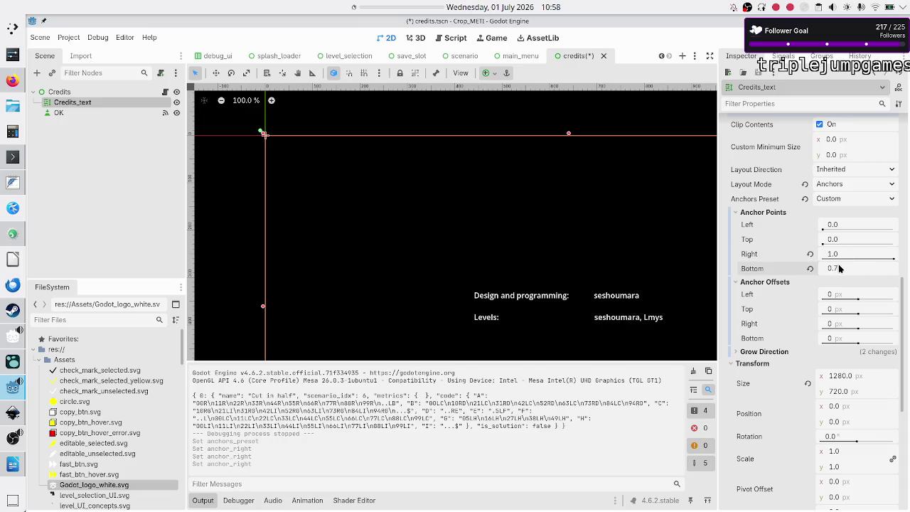
key("Return")
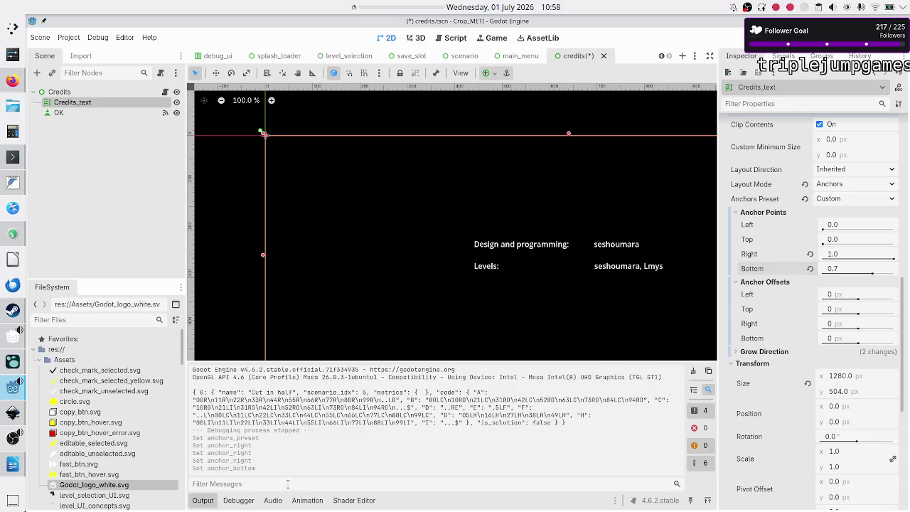
Select the OK button node and edit its bottom anchor point value
left_click(202, 501)
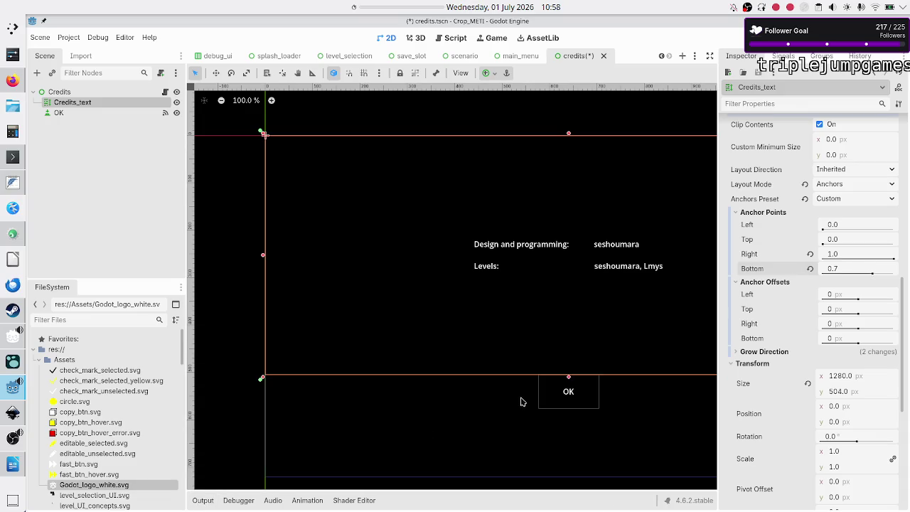
left_click(85, 115)
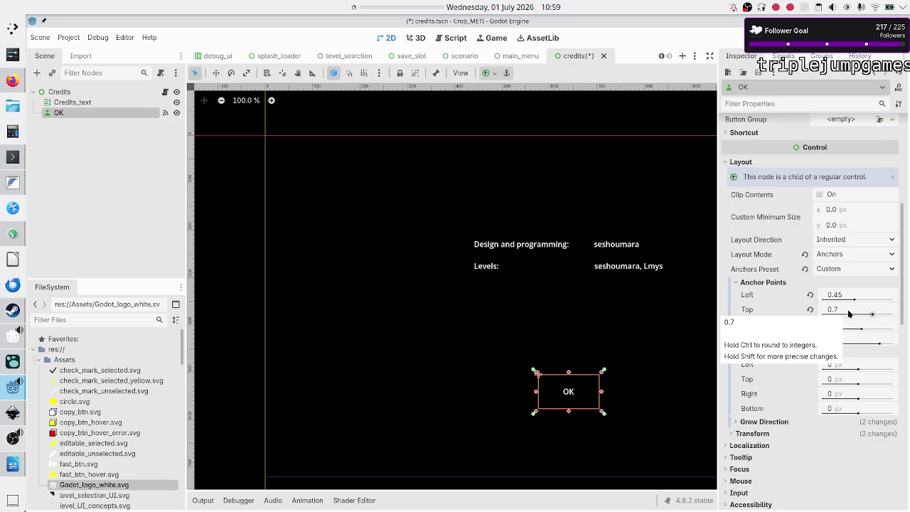
left_click(840, 340)
key("Return")
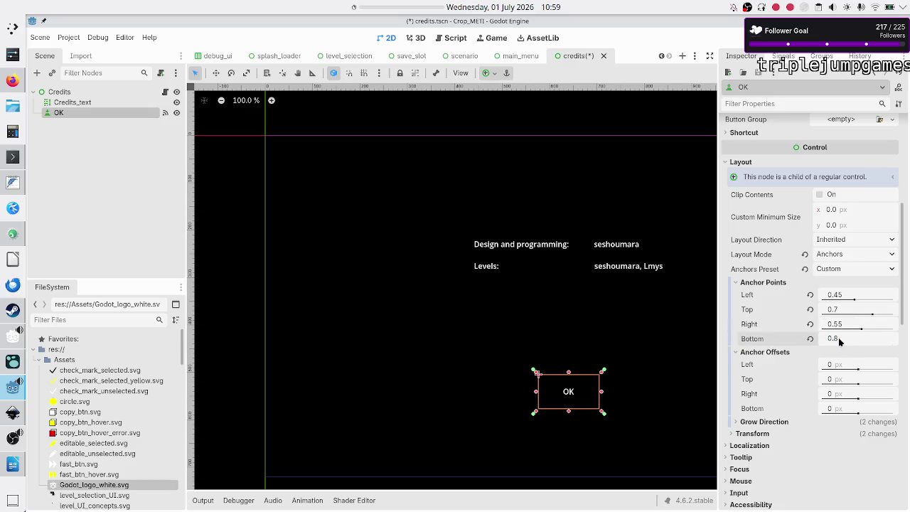
key("BackSpace")
Set the OK button's top anchor to 0.5, then save and run the scene with F6
left_click(842, 311)
type("0")
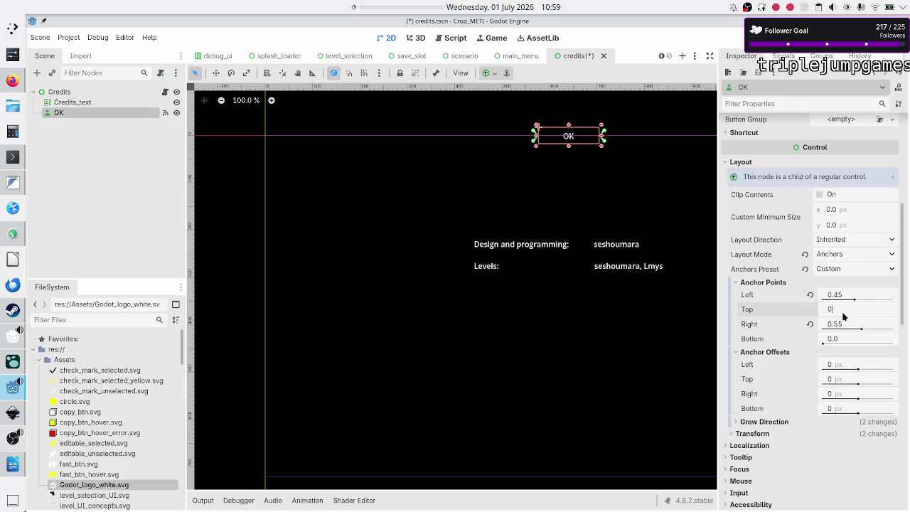
type(".6")
key("Return")
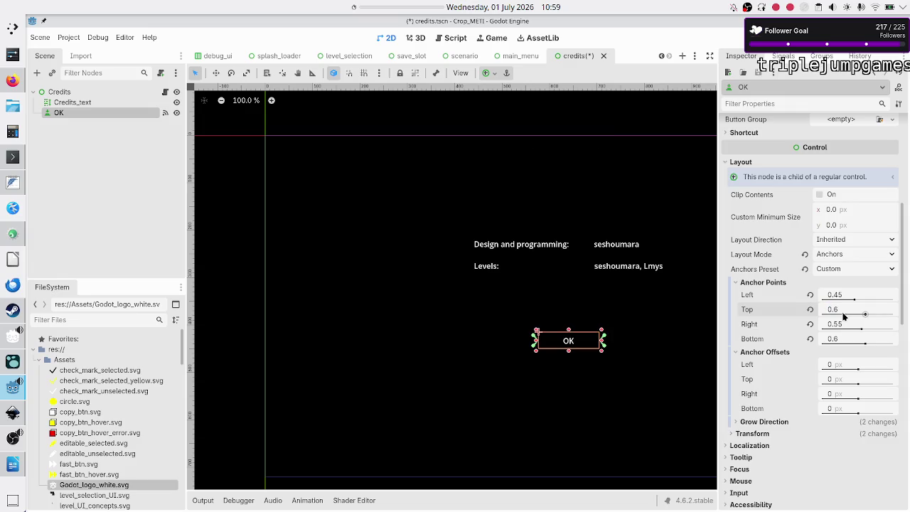
left_click(842, 307)
type("5")
key("Return")
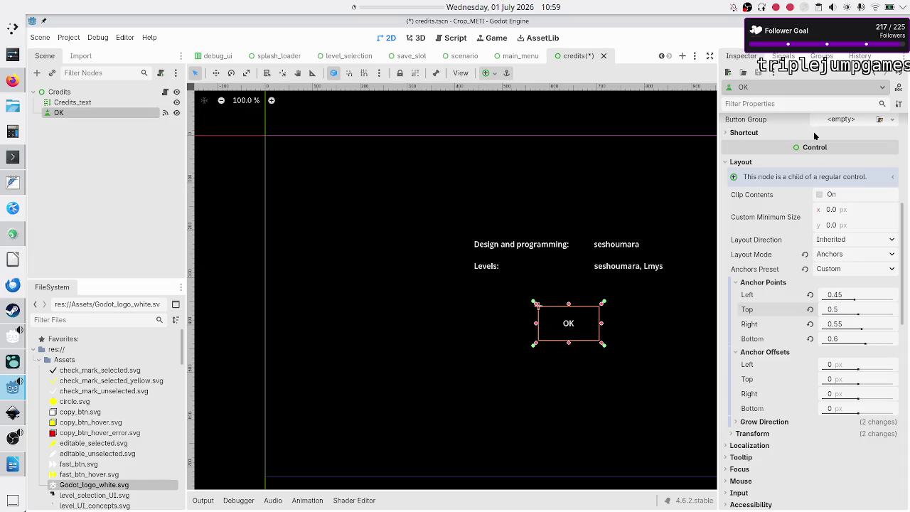
key("F6")
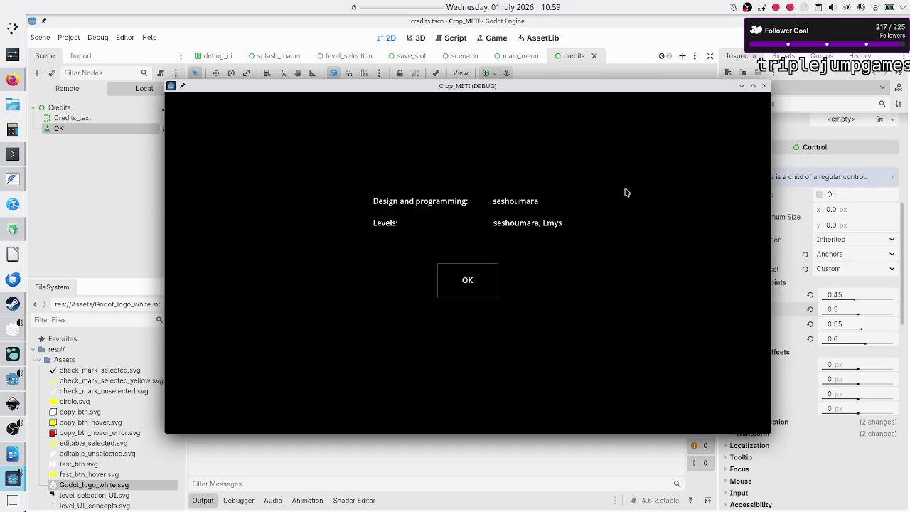
Switch from the running credits scene to the BBCode in RichTextLabel docs in Firefox
left_click(15, 83)
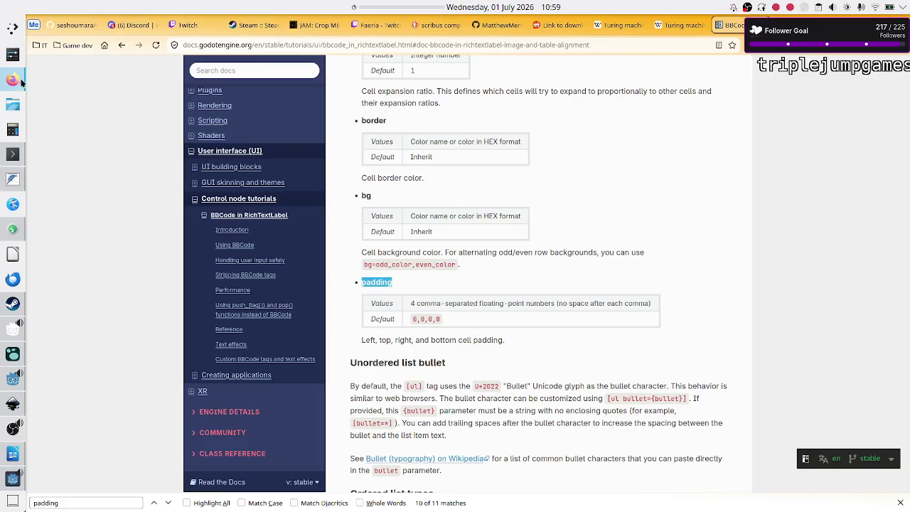
Go back and search DuckDuckGo for 'game credits', then view the image results
key("alt+Left")
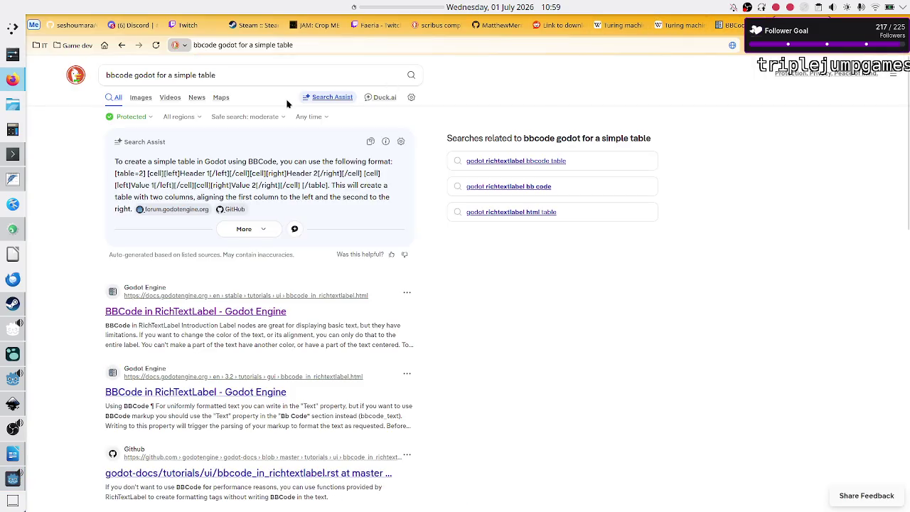
left_click(253, 81)
key("ctrl+a")
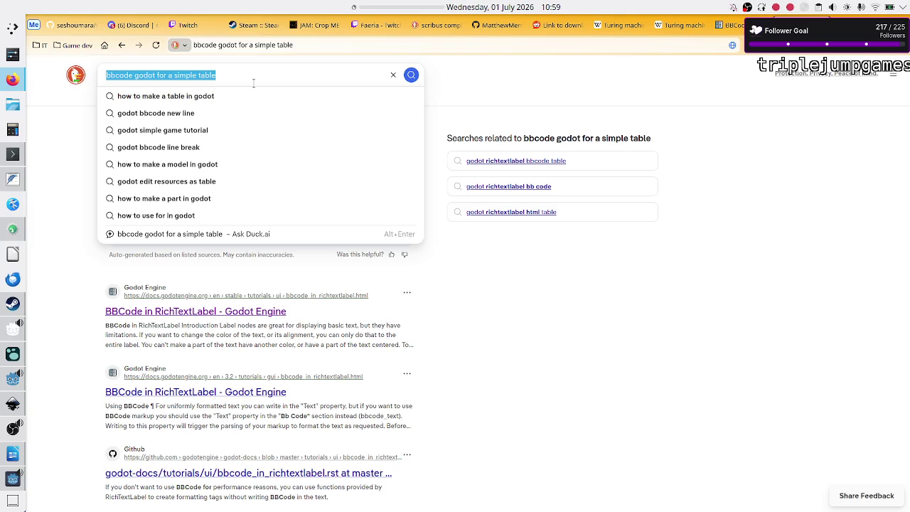
type("credits")
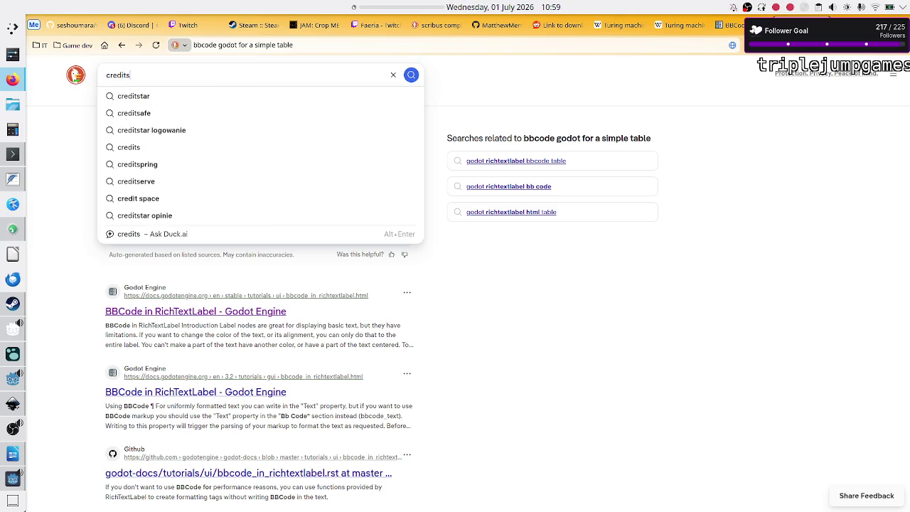
key("BackSpace")
key("BackSpace")
key("BackSpace")
type("g")
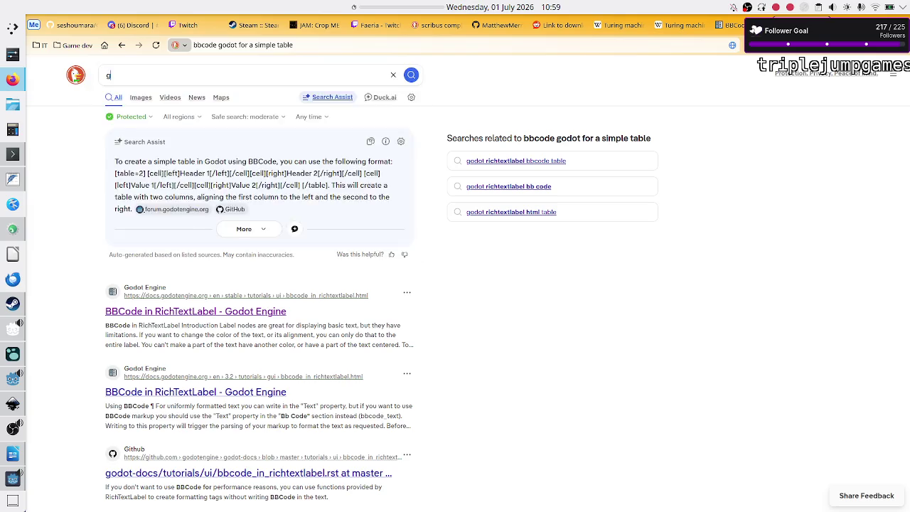
type("ame credits")
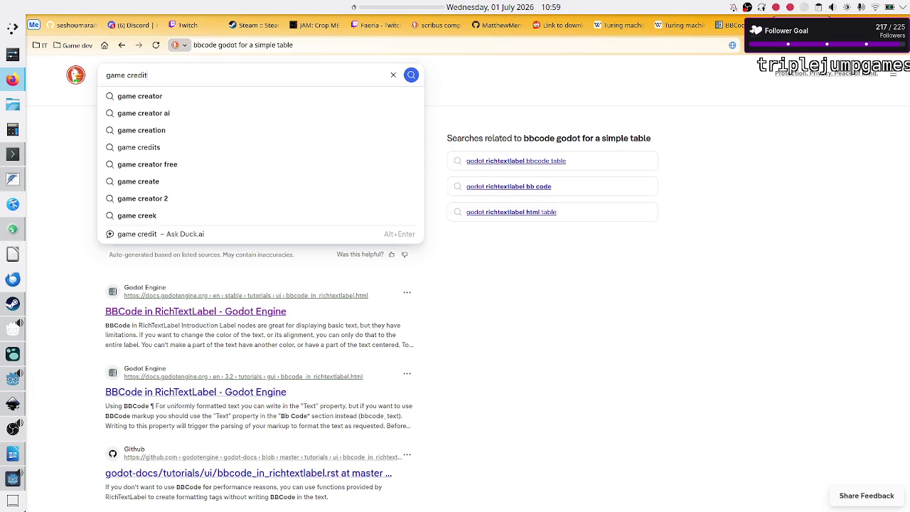
key("Return")
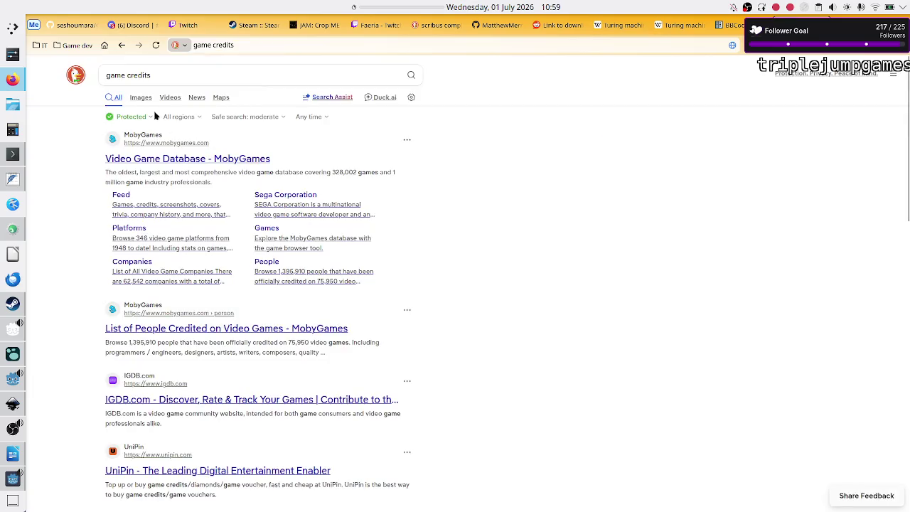
left_click(140, 97)
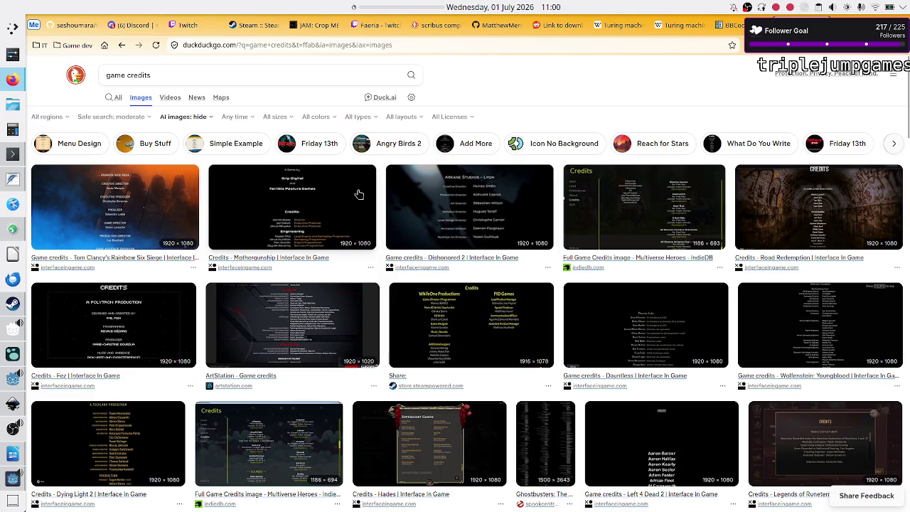
scroll(421, 343, "down", 3)
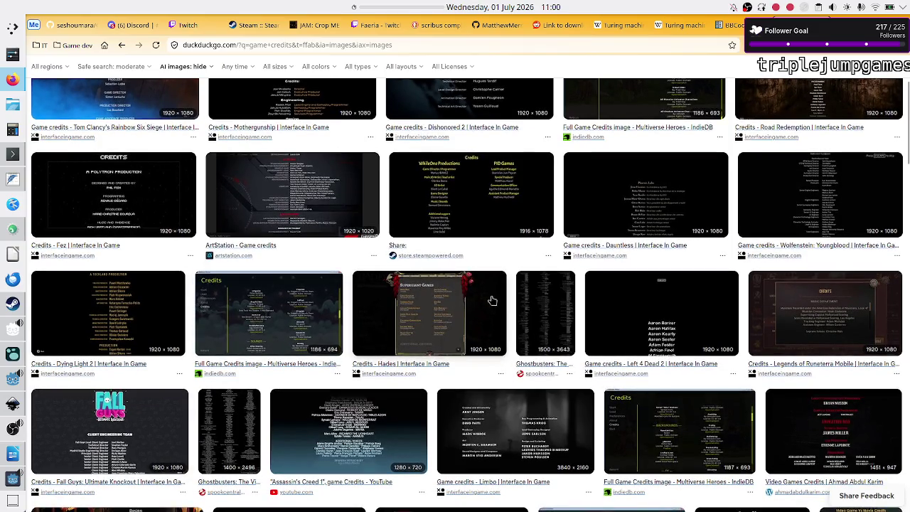
Open the Multiverse Heroes credits image preview and scroll through more game credits results
scroll(427, 311, "down", 2)
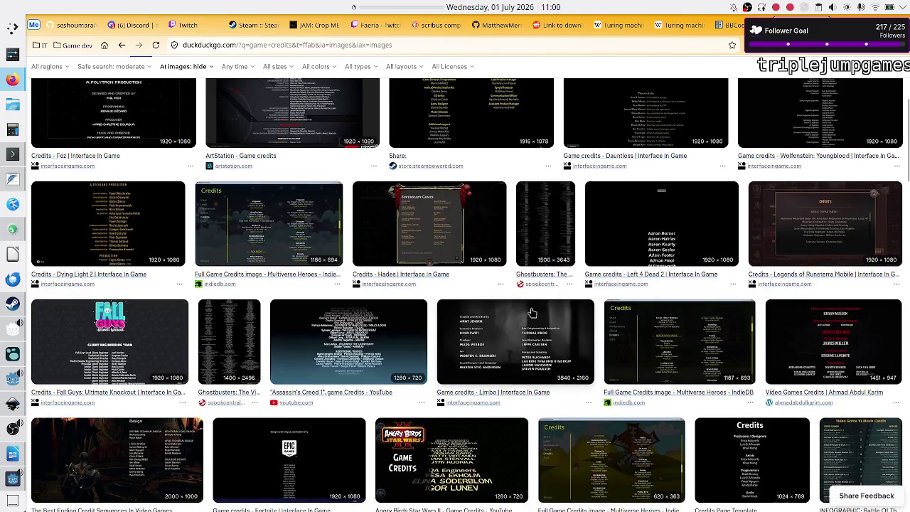
left_click(666, 352)
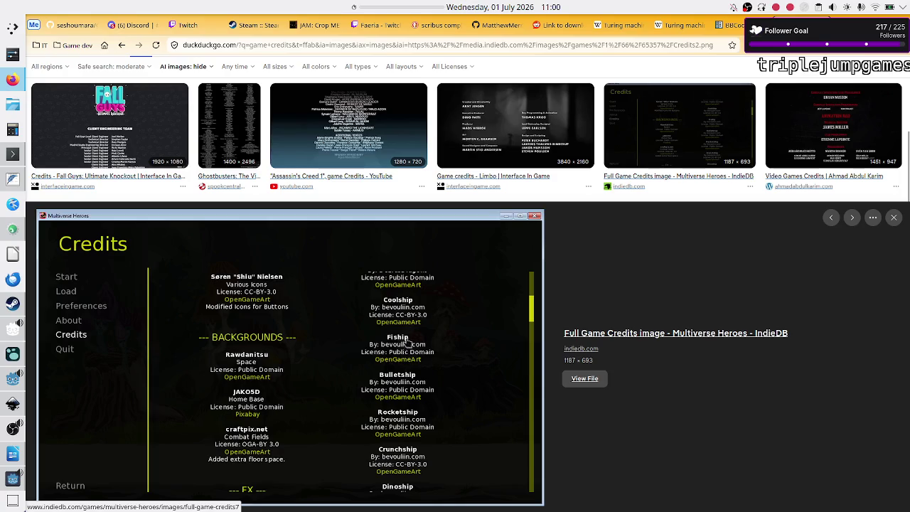
scroll(601, 267, "up", 2)
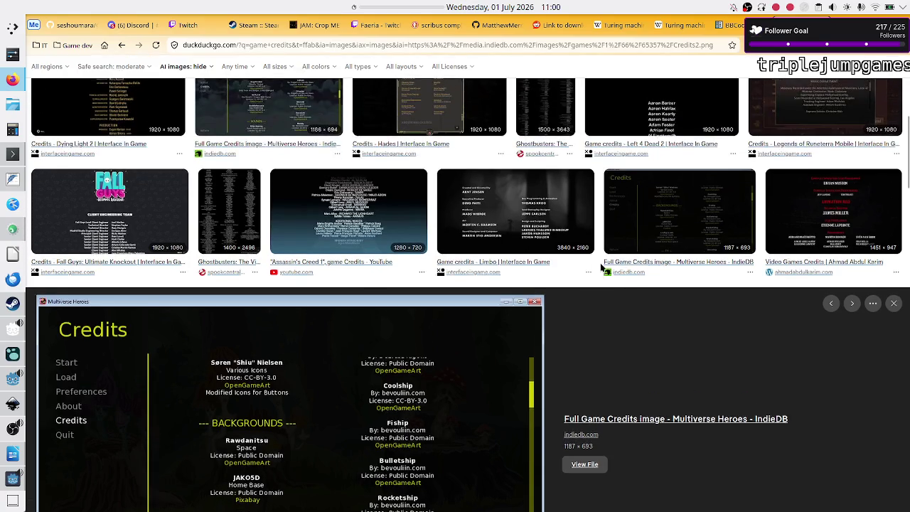
scroll(601, 267, "up", 3)
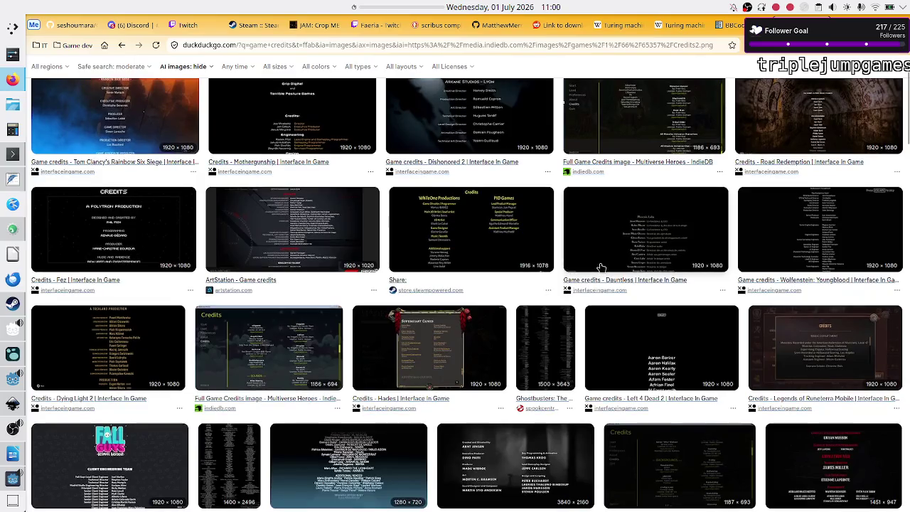
scroll(601, 267, "up", 1)
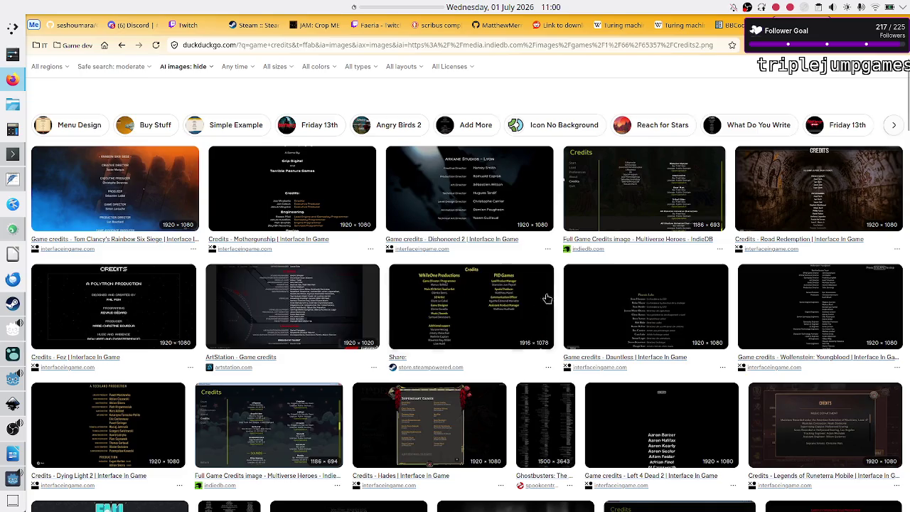
scroll(517, 347, "down", 3)
scroll(517, 347, "down", 9)
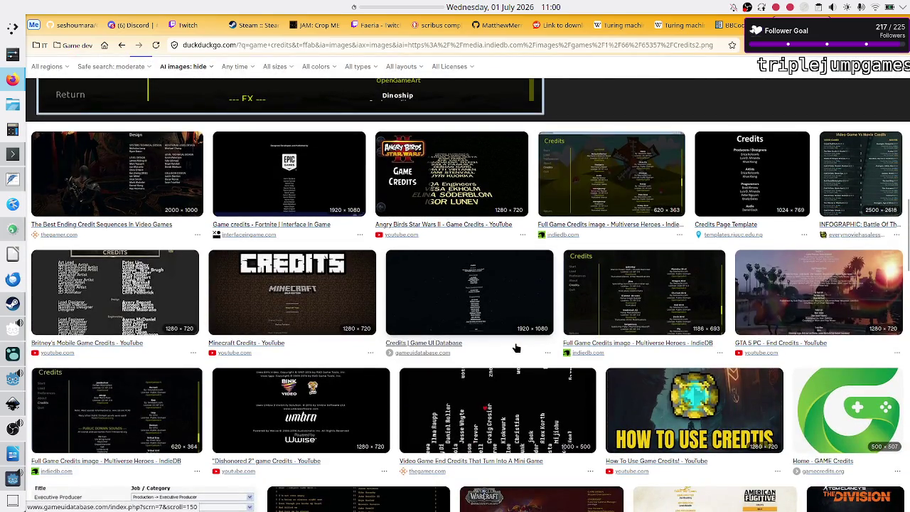
scroll(515, 349, "down", 1)
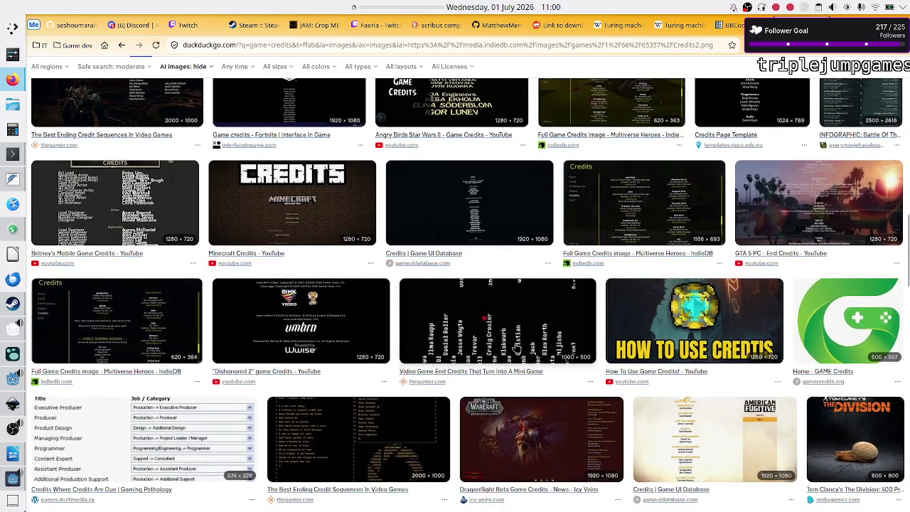
scroll(517, 349, "down", 3)
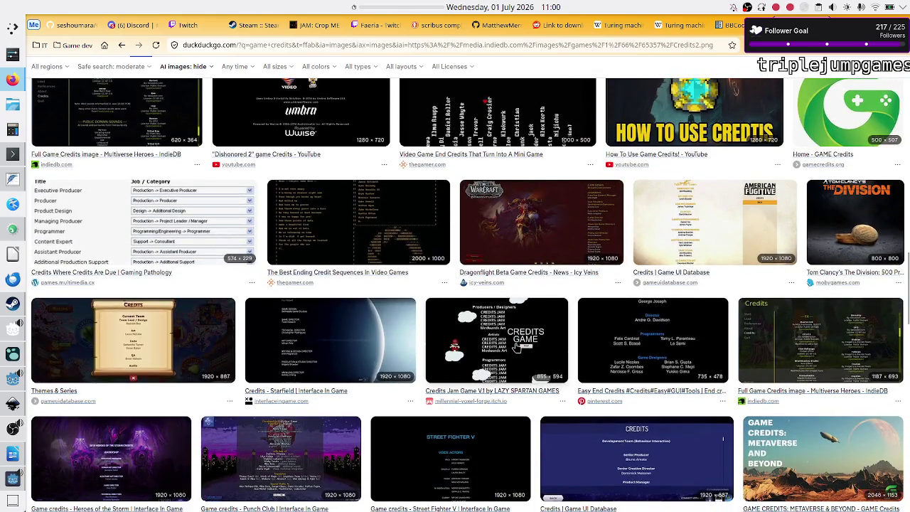
scroll(517, 347, "down", 2)
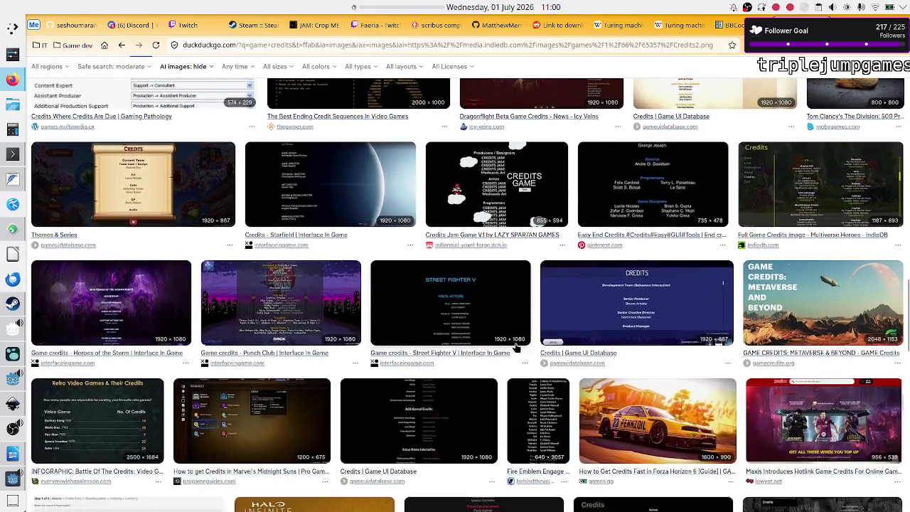
scroll(517, 347, "down", 2)
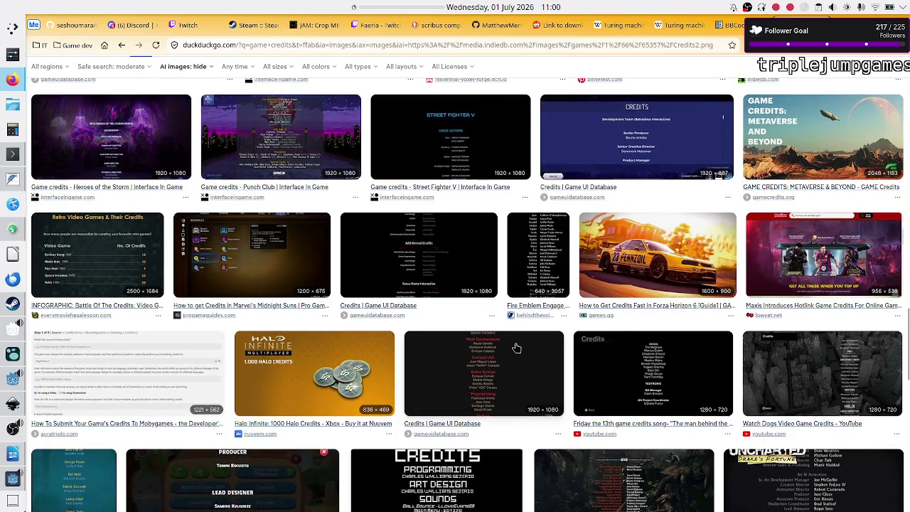
Preview the 'Credits | Game UI Database' image, then close the running credits game window
left_click(405, 262)
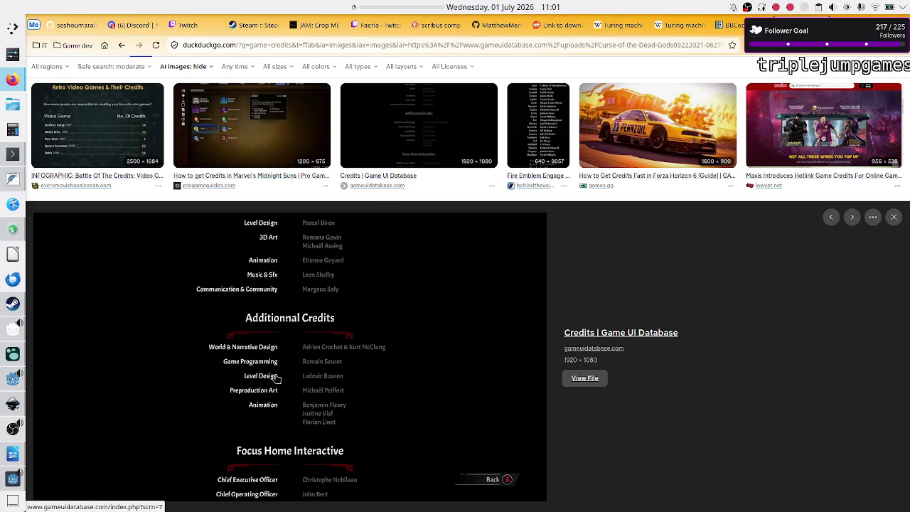
left_click(7, 480)
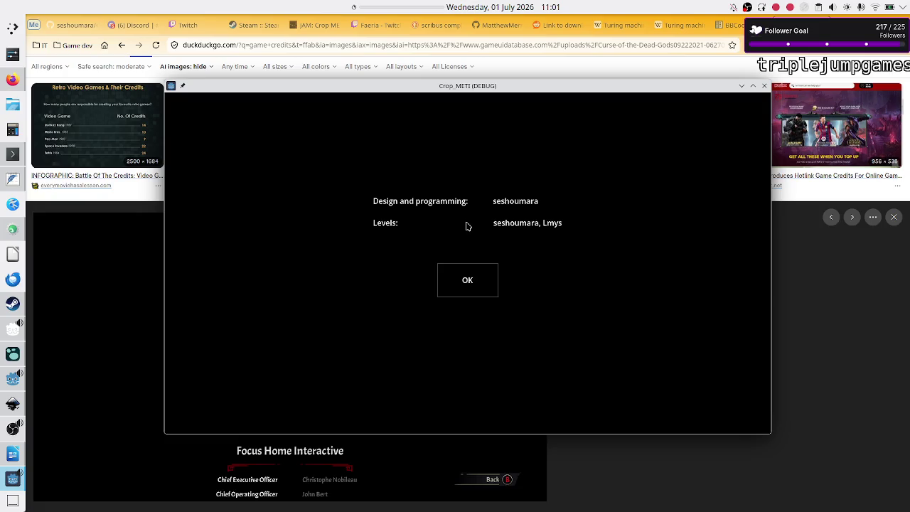
left_click(764, 87)
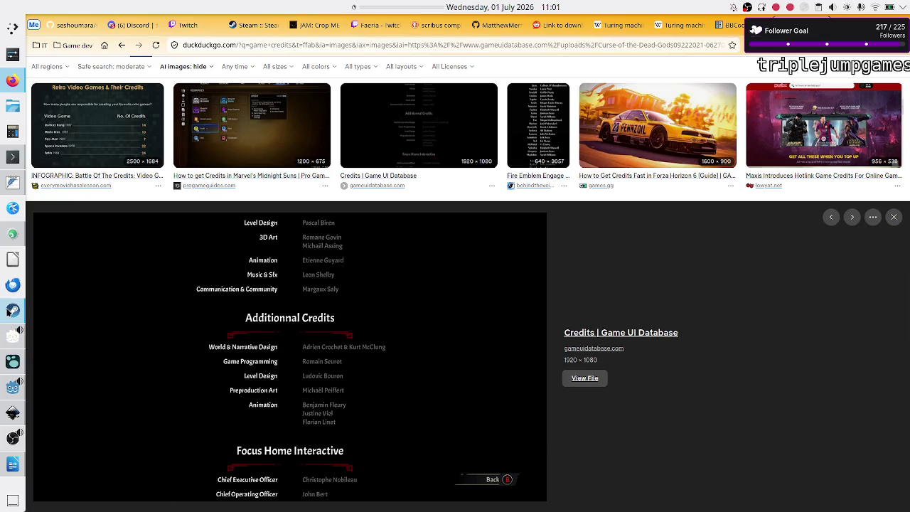
Back in Godot, select Credits_text and right-align the Design and programming cell
left_click(13, 388)
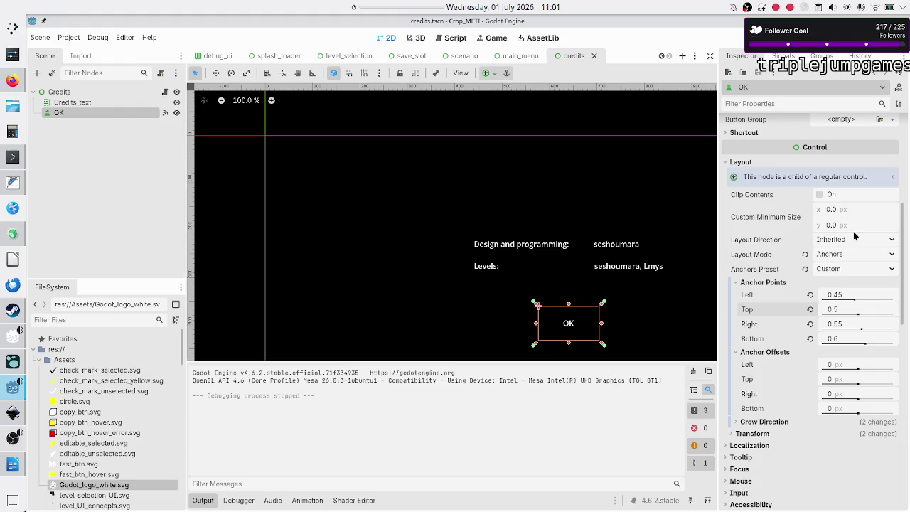
left_click(365, 135)
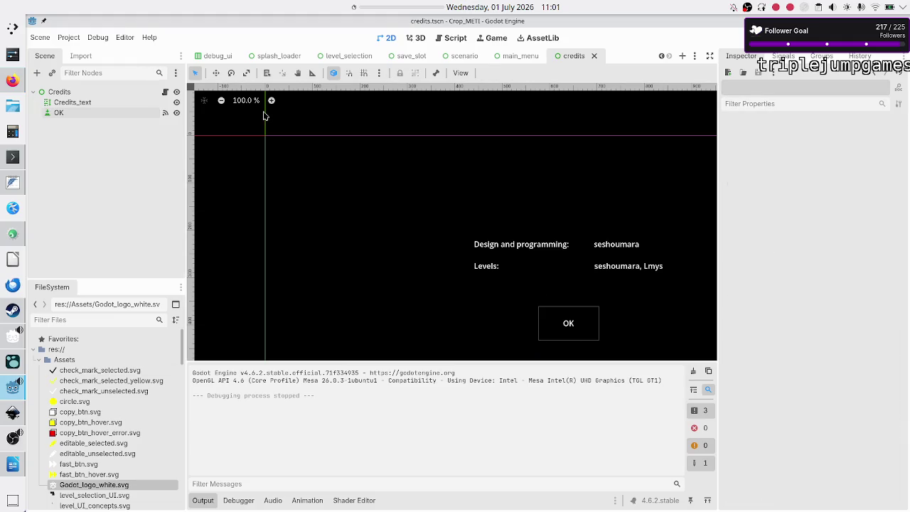
left_click(81, 104)
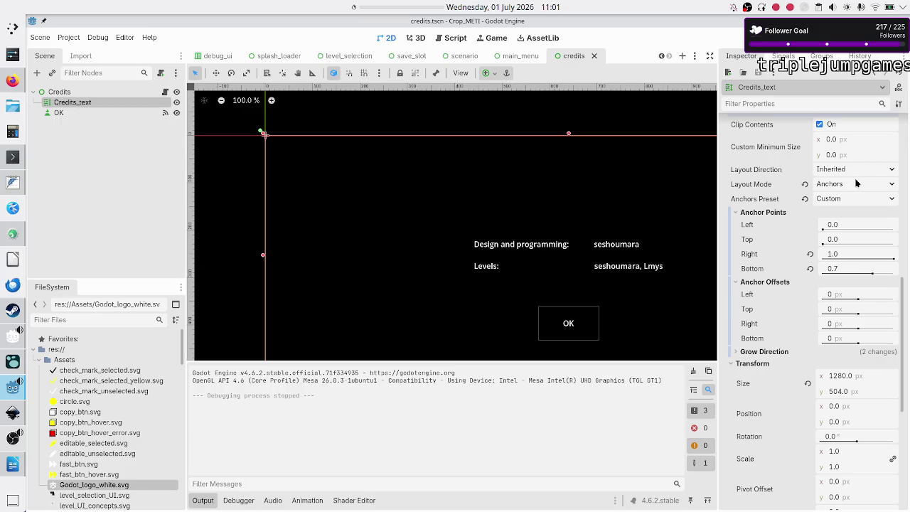
scroll(857, 184, "up", 5)
scroll(813, 299, "up", 3)
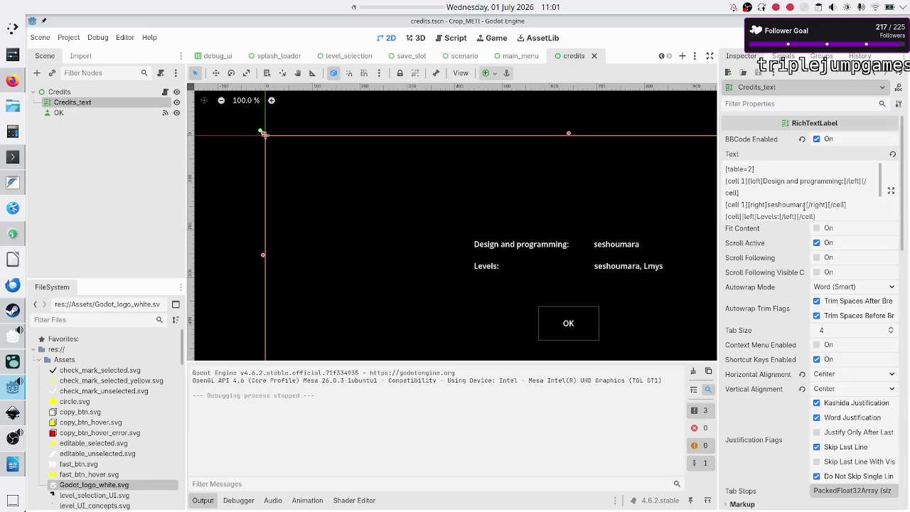
scroll(804, 205, "down", 3)
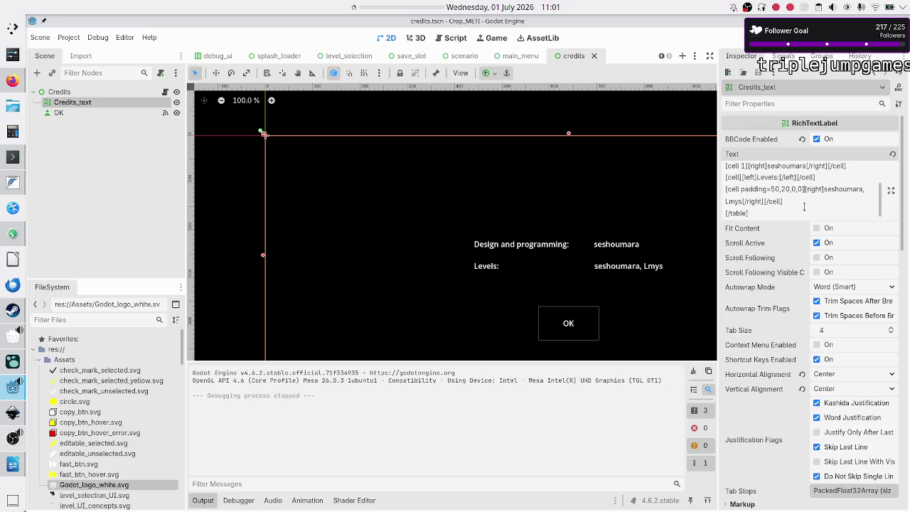
scroll(804, 206, "up", 3)
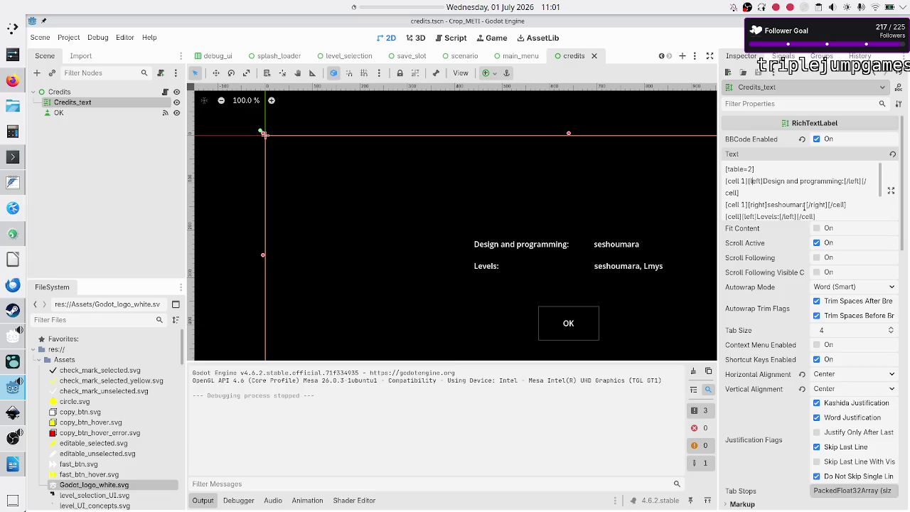
key("BackSpace")
key("BackSpace")
key("BackSpace")
type("right")
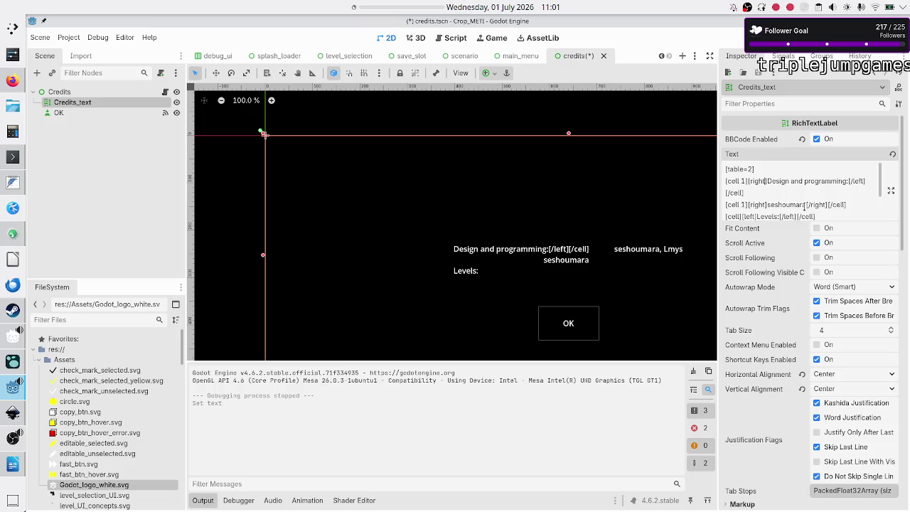
key("BackSpace")
key("BackSpace")
key("BackSpace")
type("right")
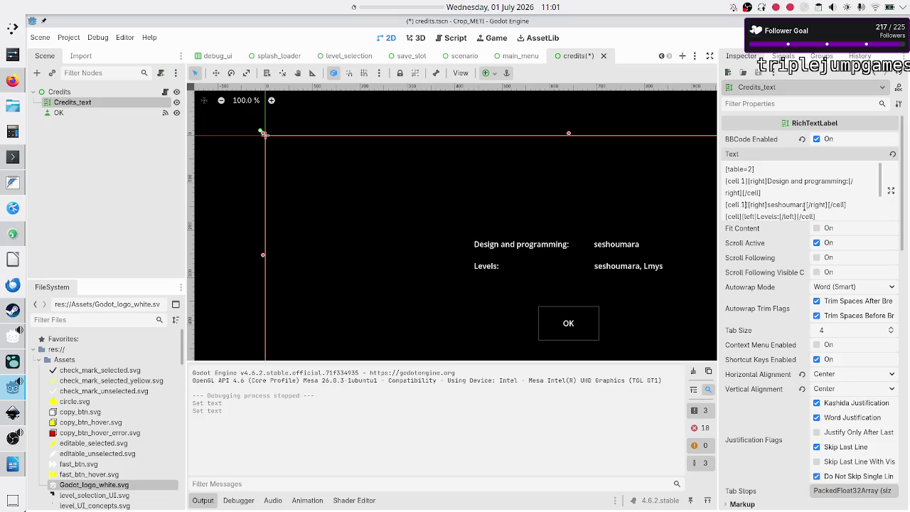
Right-align the Levels cell and begin a [color tag in the first cell
scroll(804, 205, "down", 1)
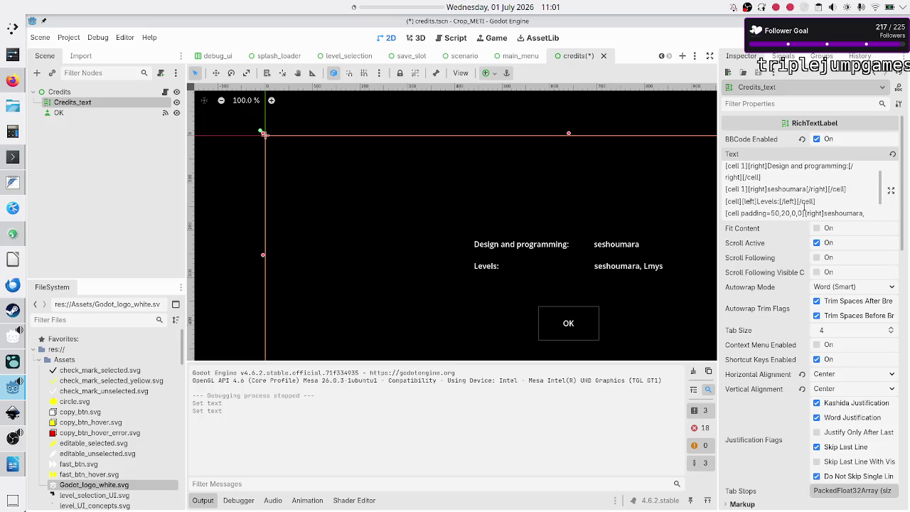
key("BackSpace")
key("BackSpace")
key("BackSpace")
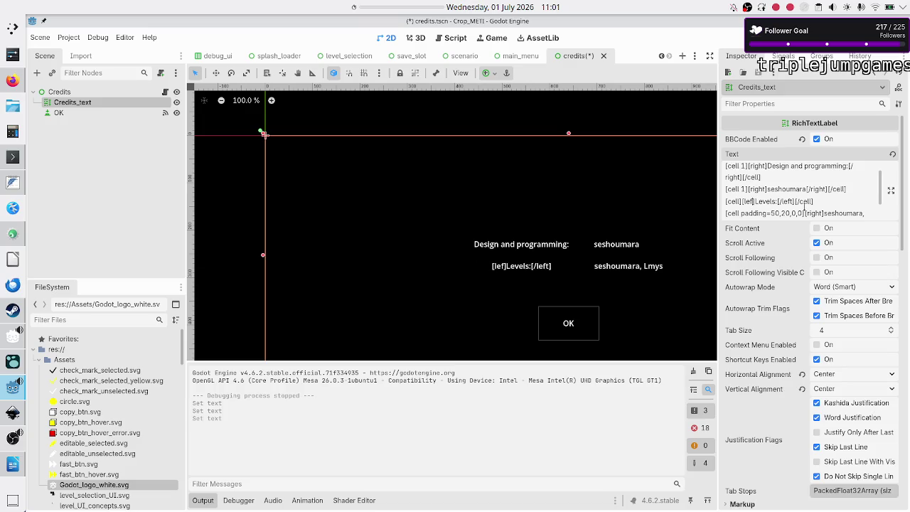
type("right")
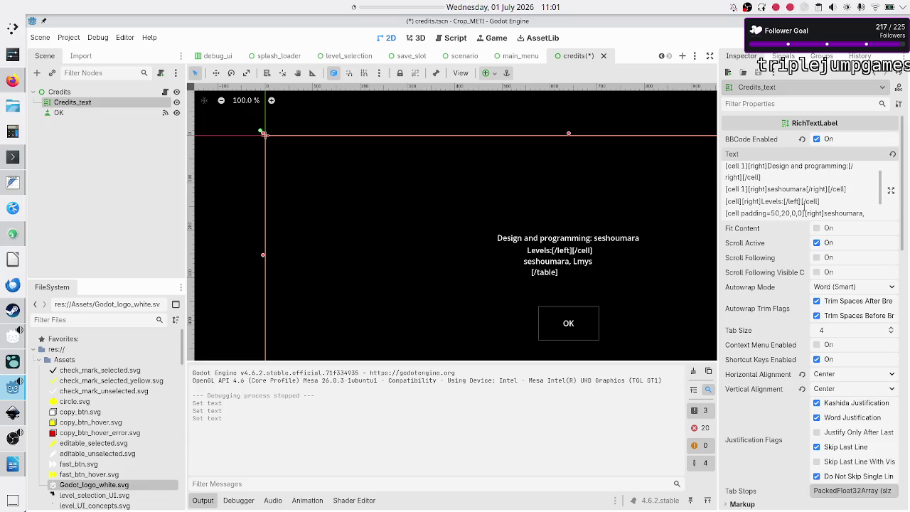
key("BackSpace")
key("BackSpace")
key("BackSpace")
type("right")
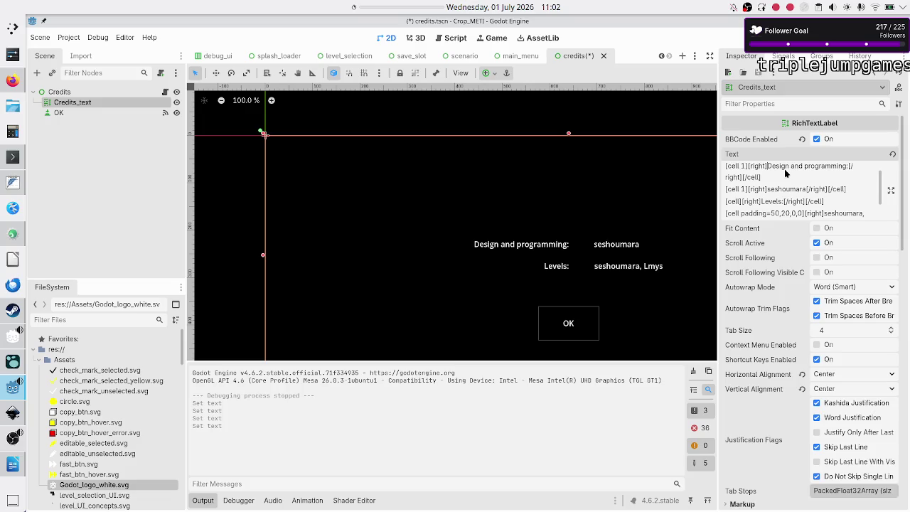
type("[color")
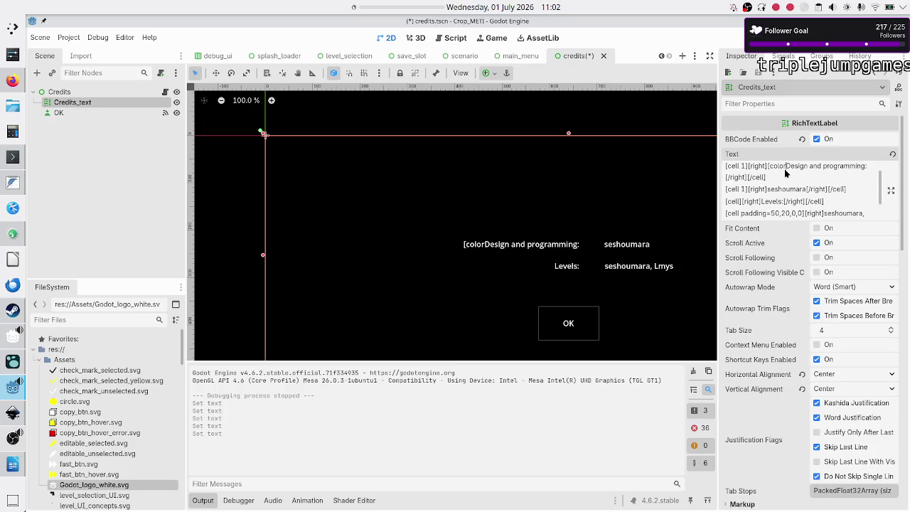
left_click(12, 81)
left_click(732, 25)
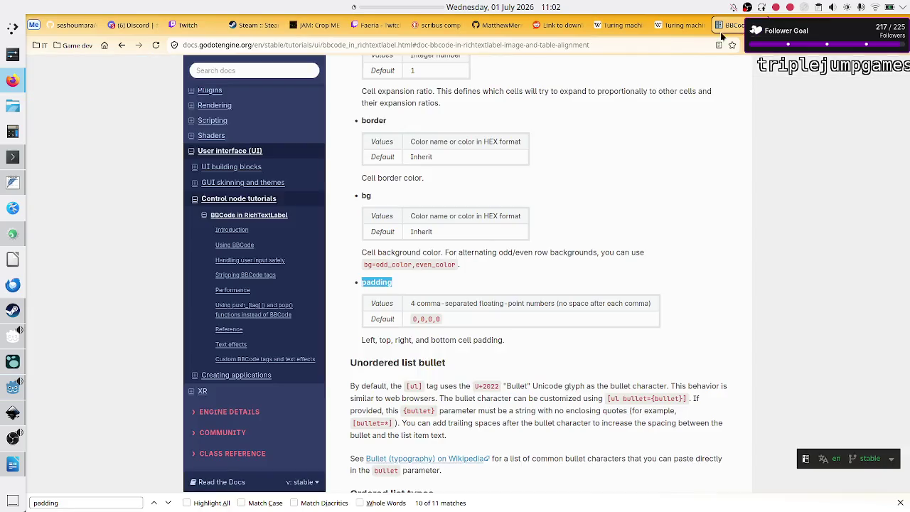
type("color")
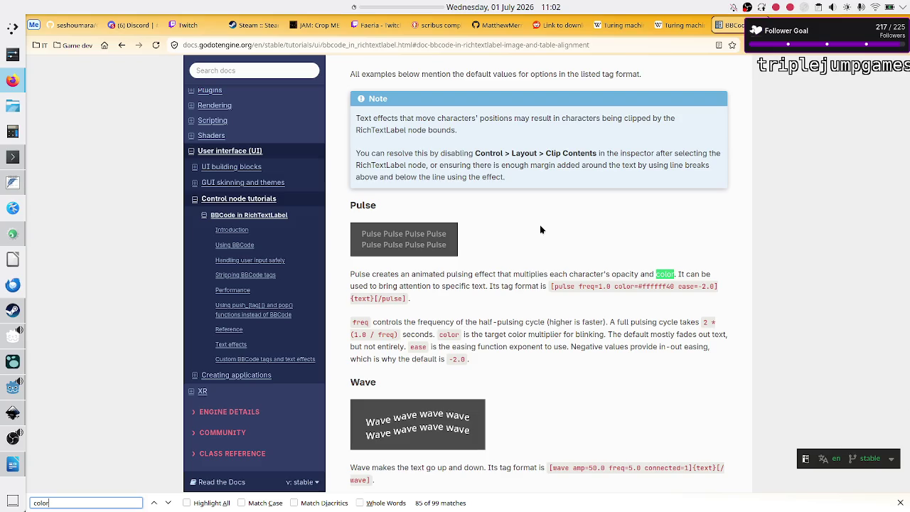
left_click(153, 503)
left_click(153, 503)
left_click(153, 503)
left_click(153, 503)
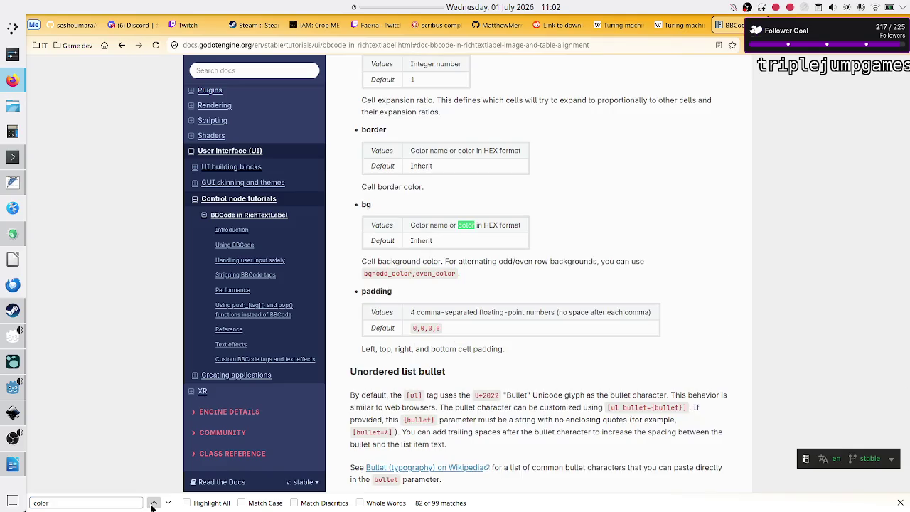
left_click(153, 502)
left_click(153, 503)
left_click(153, 502)
left_click(153, 503)
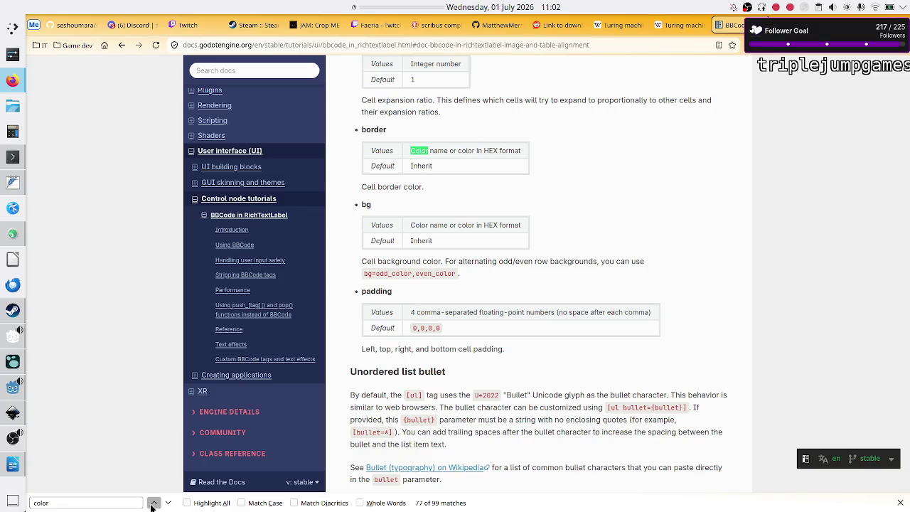
left_click(153, 503)
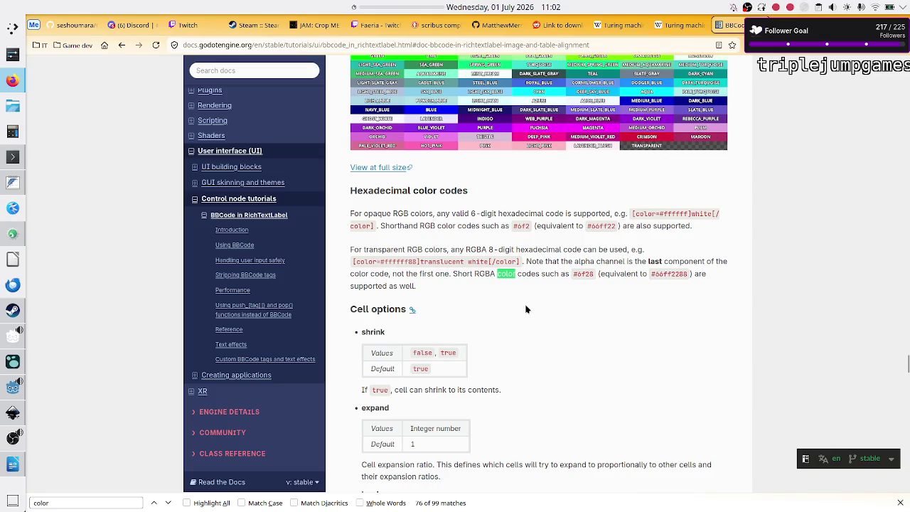
key("alt+Tab")
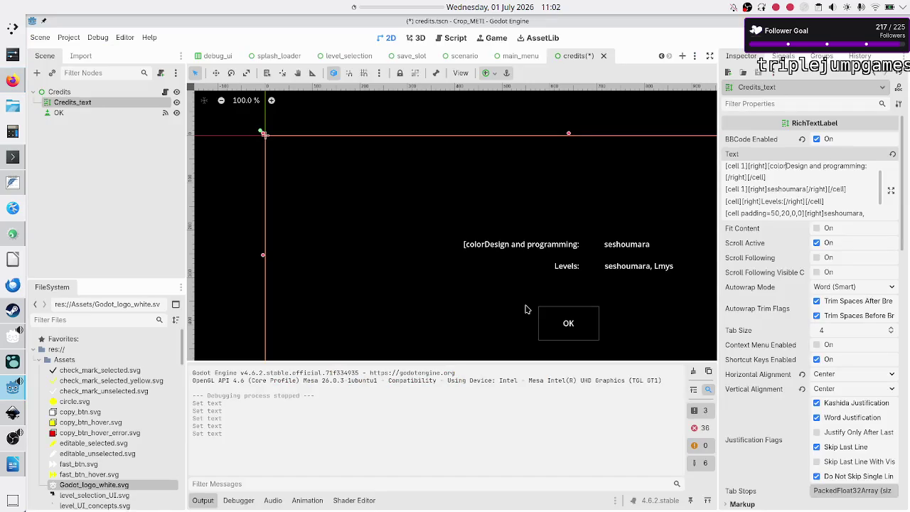
Complete the yellow [color=#ffff00]…[/color] tags in the credits text, checking the docs for syntax
type("=")
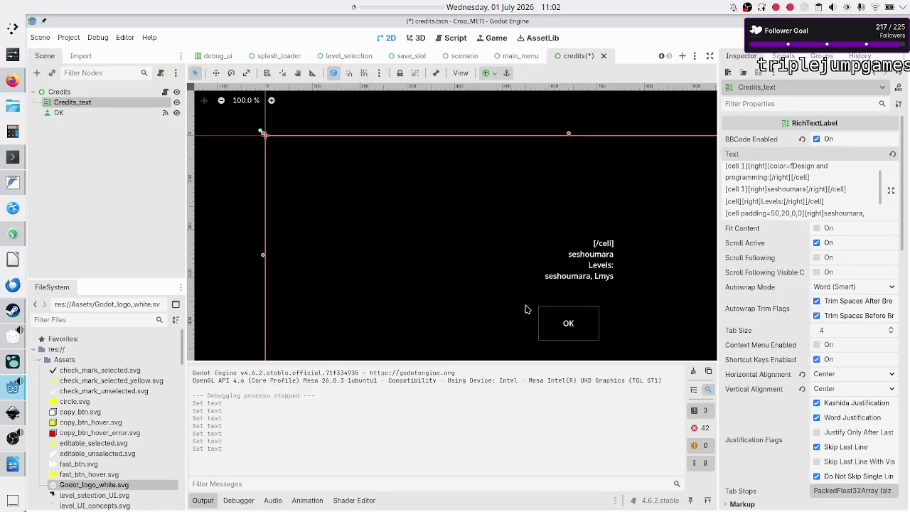
type("#ff")
key("alt+Tab")
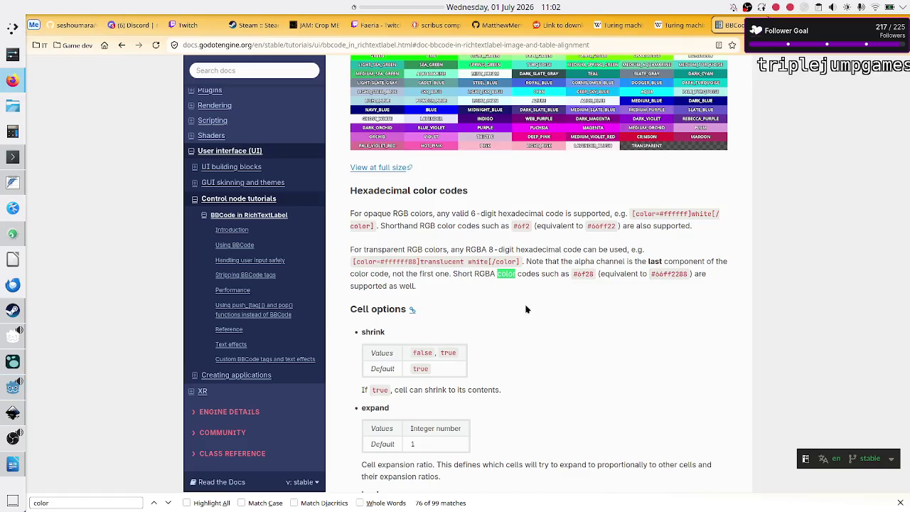
key("alt+Tab")
type("ff00")
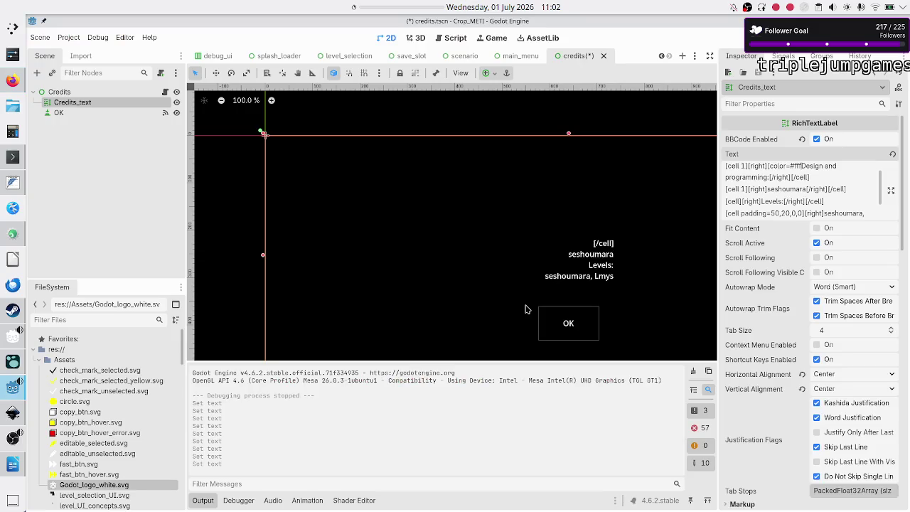
key("alt+Tab")
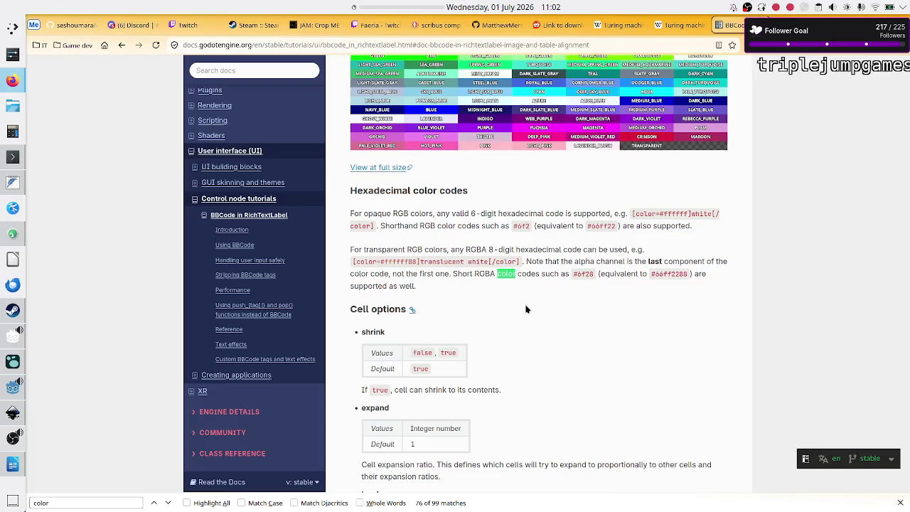
key("alt+Tab")
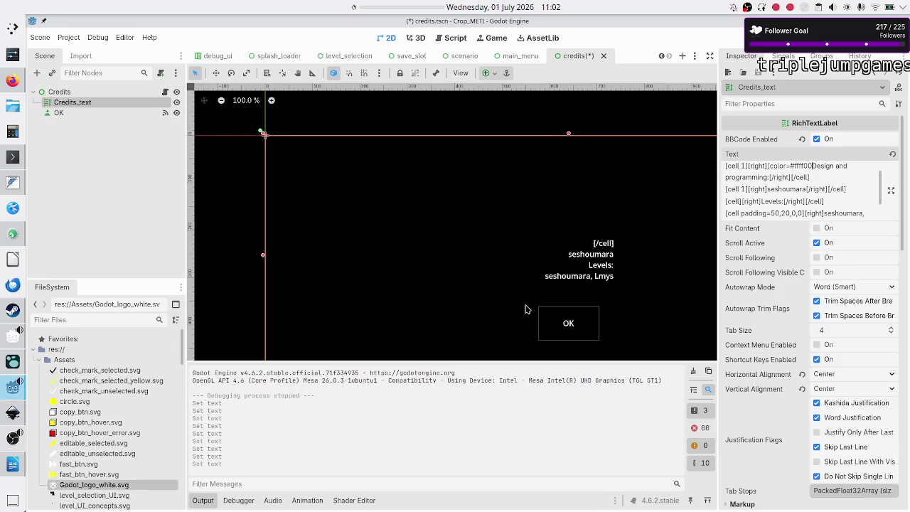
type("]")
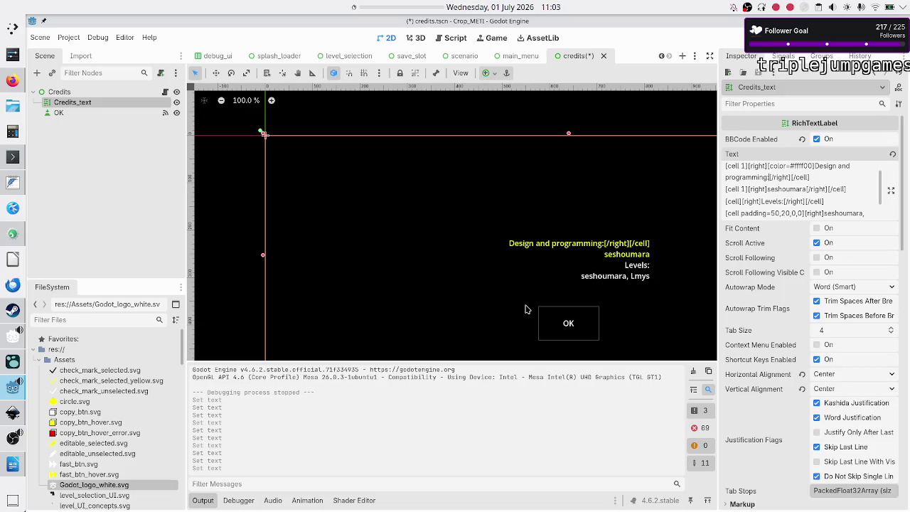
type("[]/color][/")
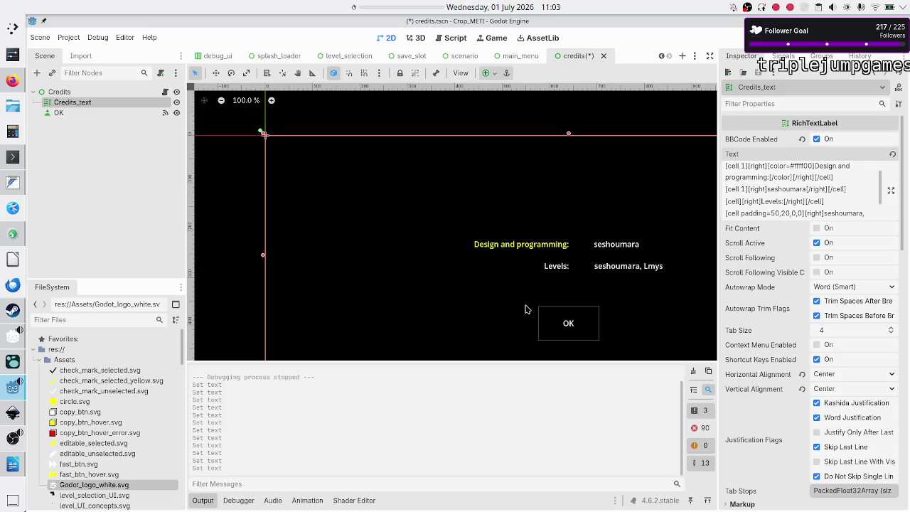
type("[c")
type("olor")
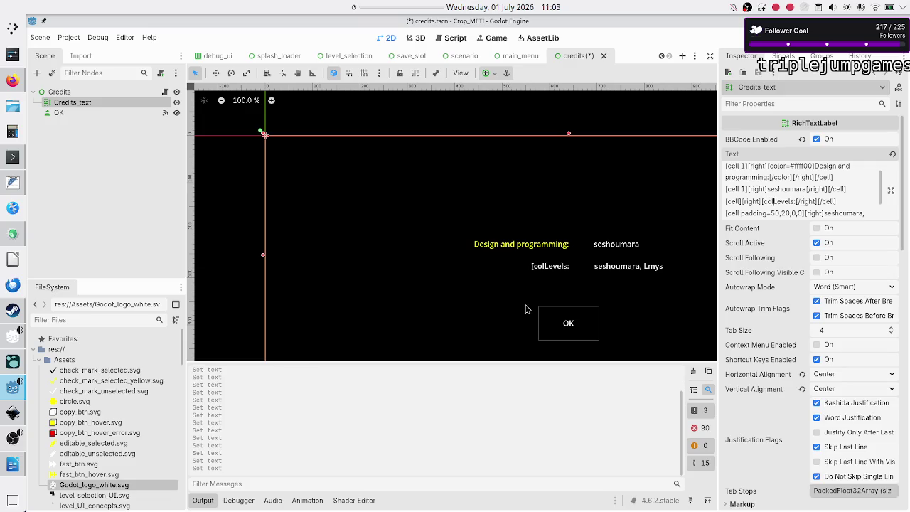
type("=")
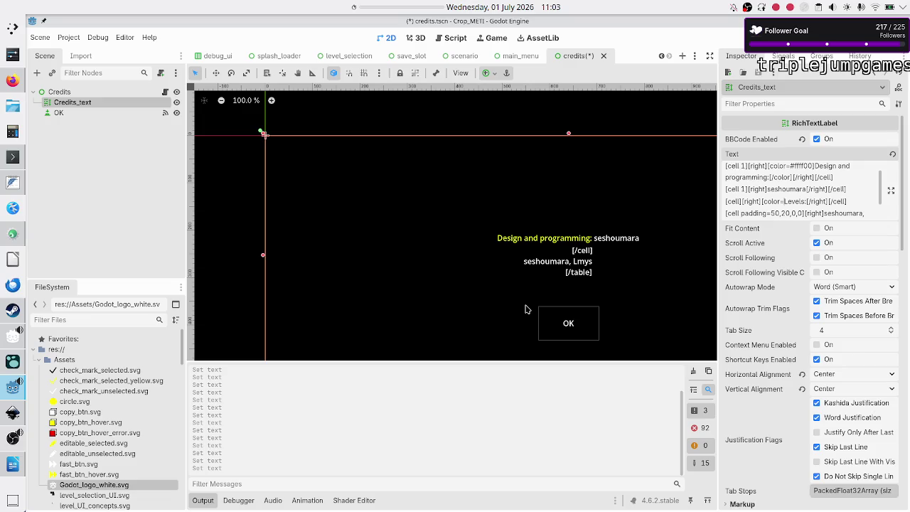
type("#ffff00")
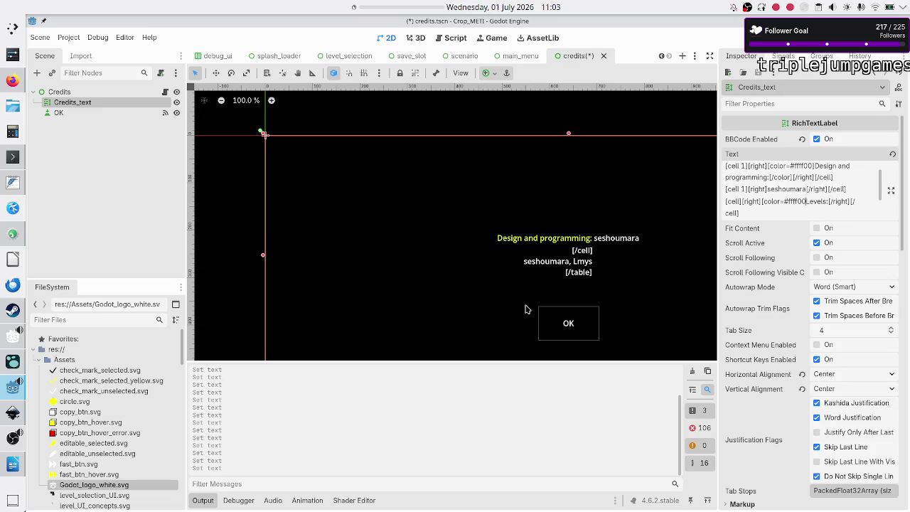
type("]")
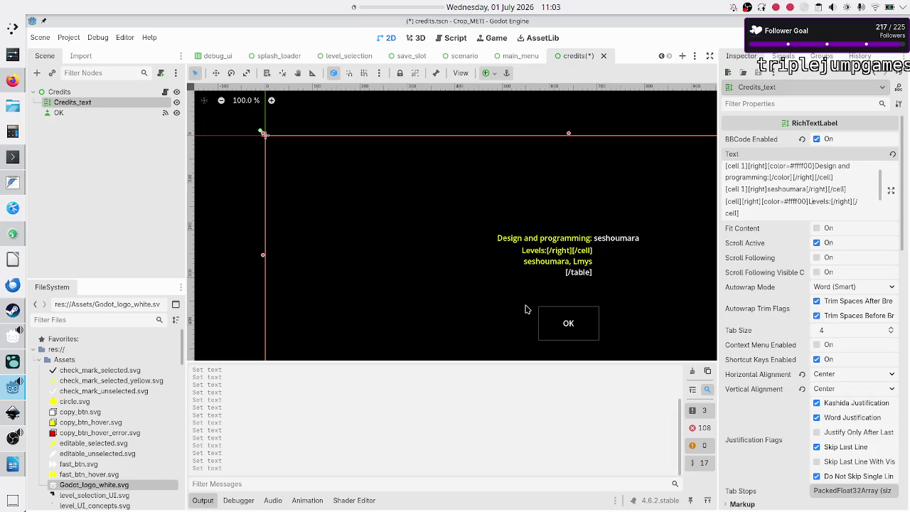
type("[]")
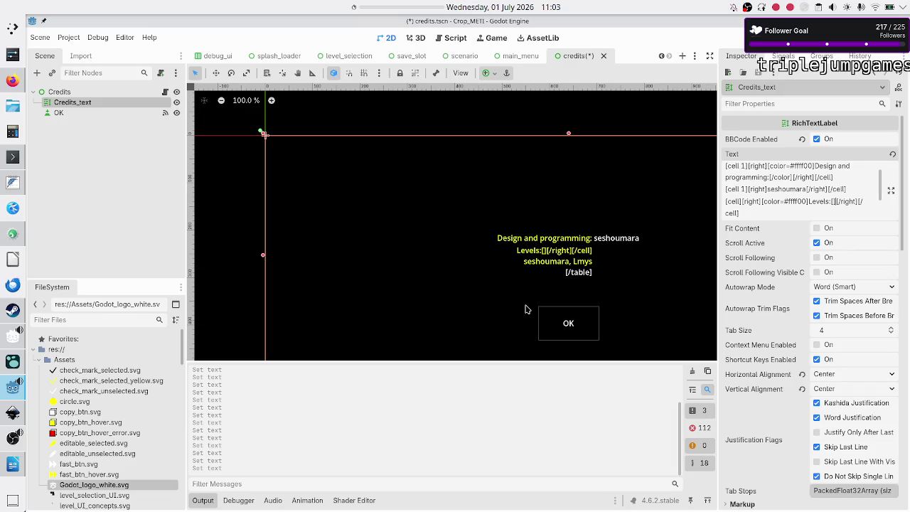
type("/color")
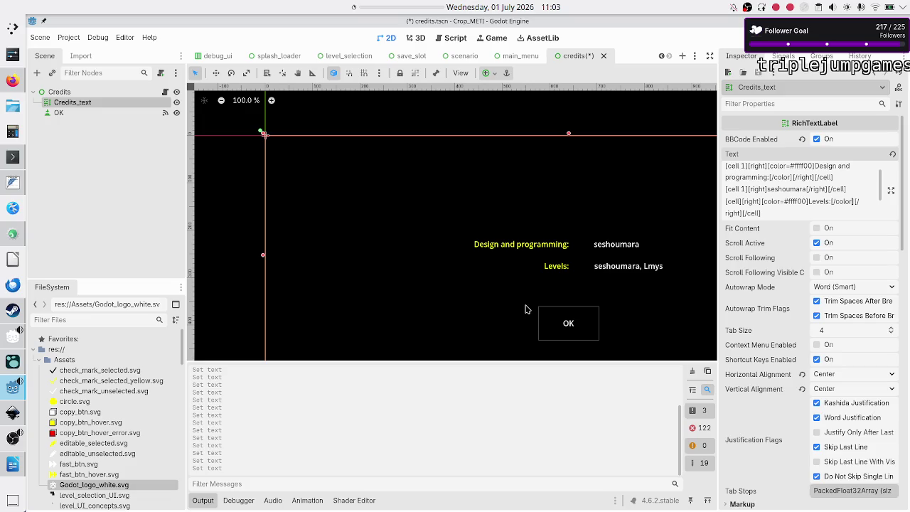
Add a bold [b]Credits[/b] heading line above the [table=2] markup
key("ctrl+Home")
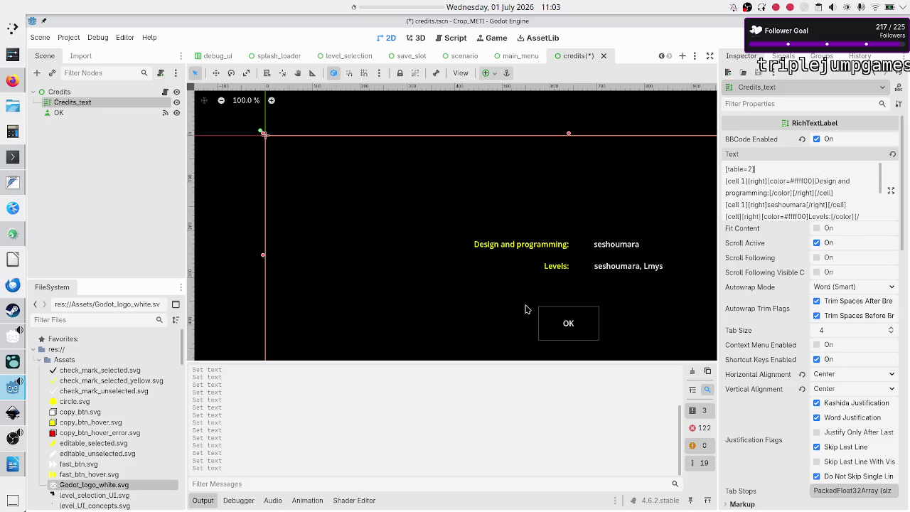
key("Return")
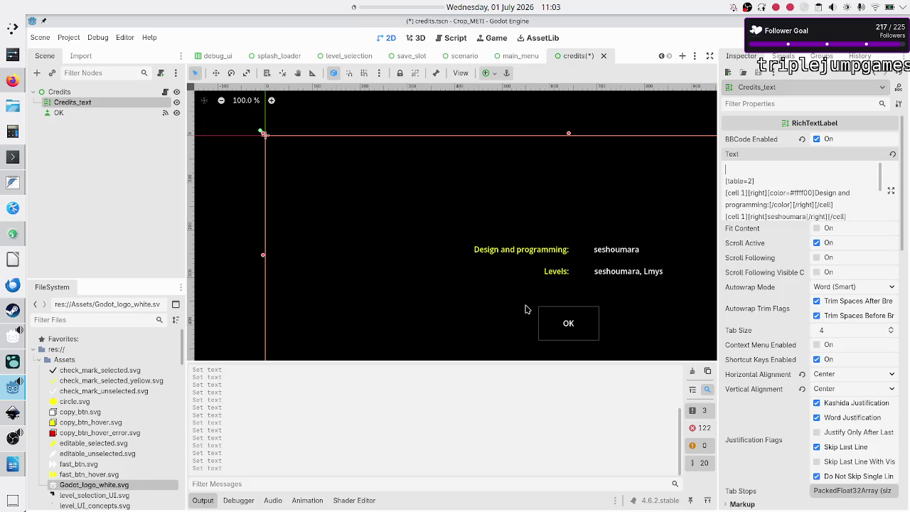
type("Credits")
type("[b")
type("]")
key("Right")
key("Right")
key("Right")
type("[]/b")
key("alt+Tab")
Search the BBCode docs for 'header' and scroll to the br and hr tag rows
key("ctrl+f")
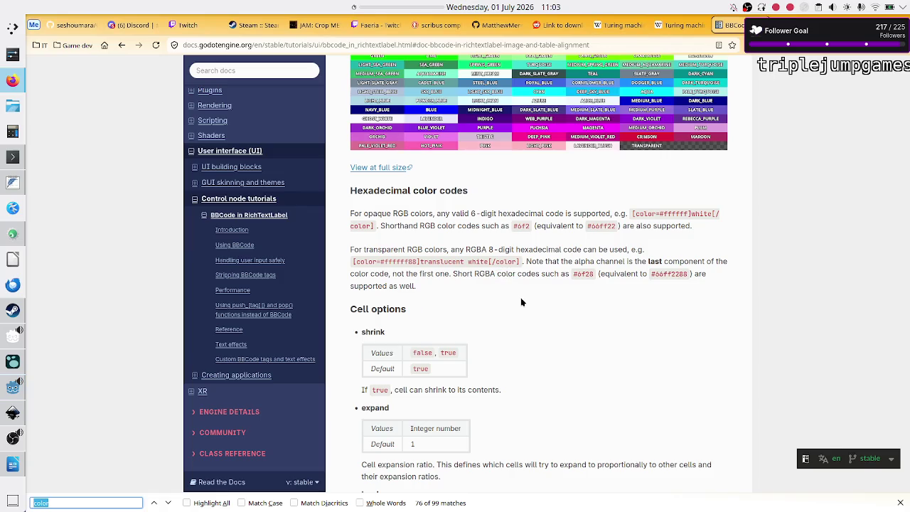
type("header")
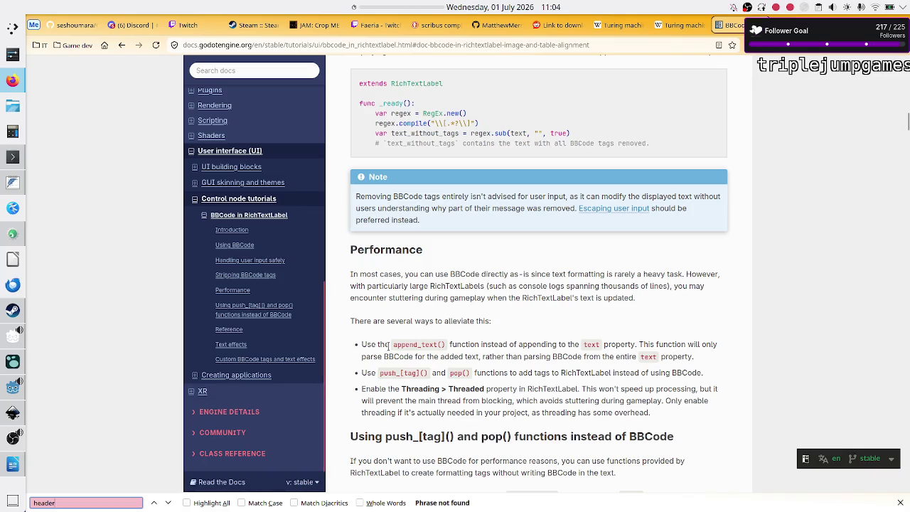
scroll(451, 285, "up", 20)
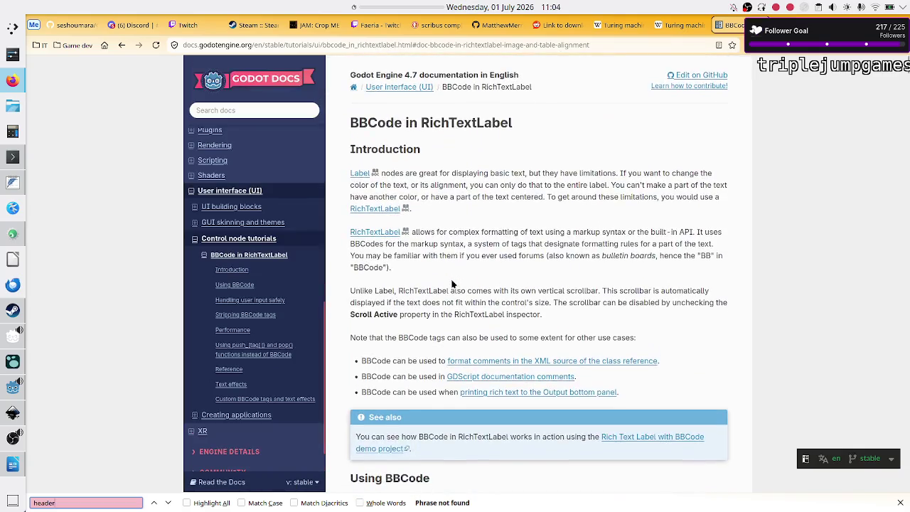
scroll(452, 285, "down", 7)
scroll(452, 284, "down", 3)
scroll(451, 284, "down", 5)
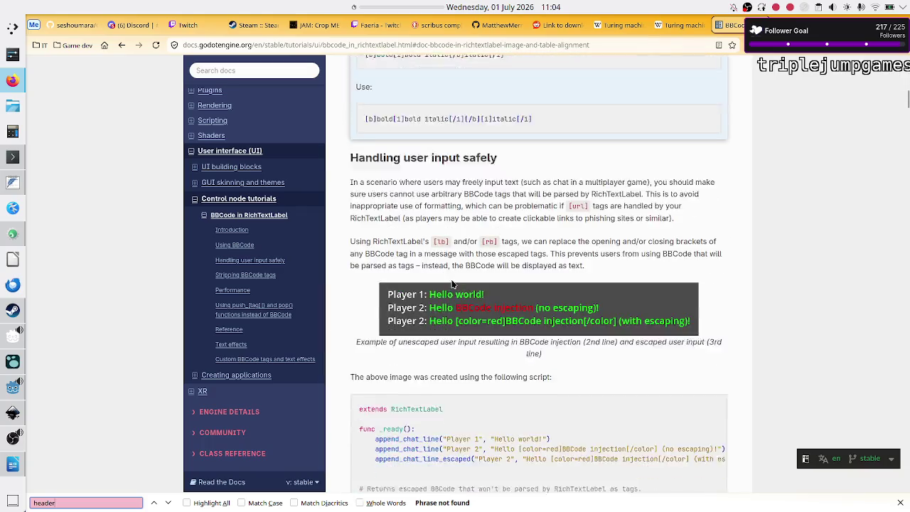
scroll(453, 283, "down", 10)
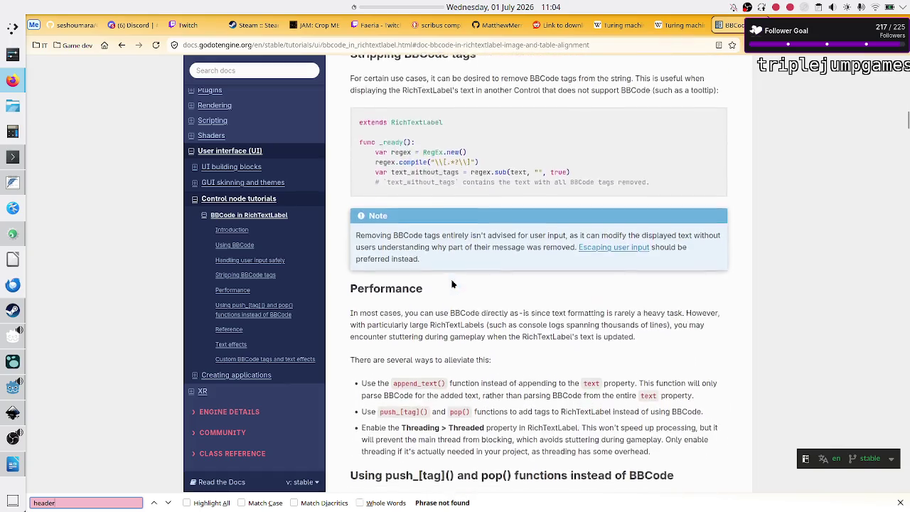
scroll(451, 281, "down", 12)
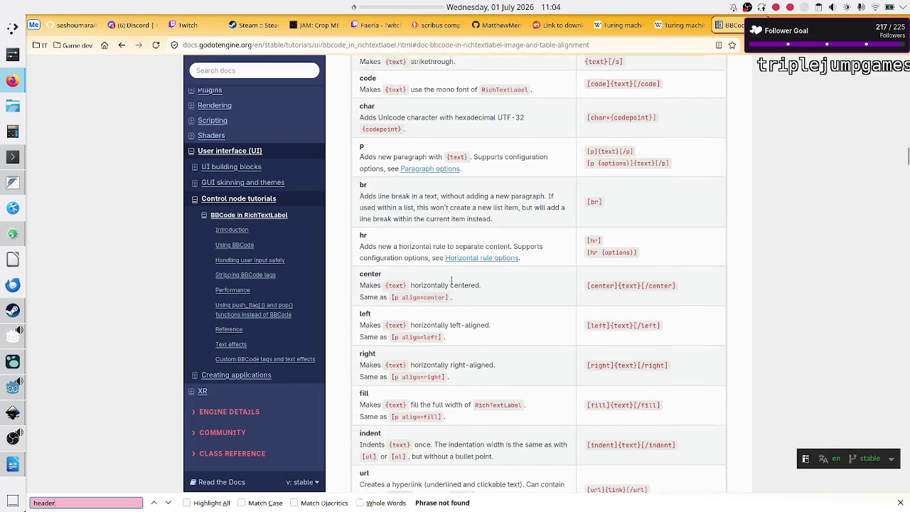
scroll(452, 285, "up", 1)
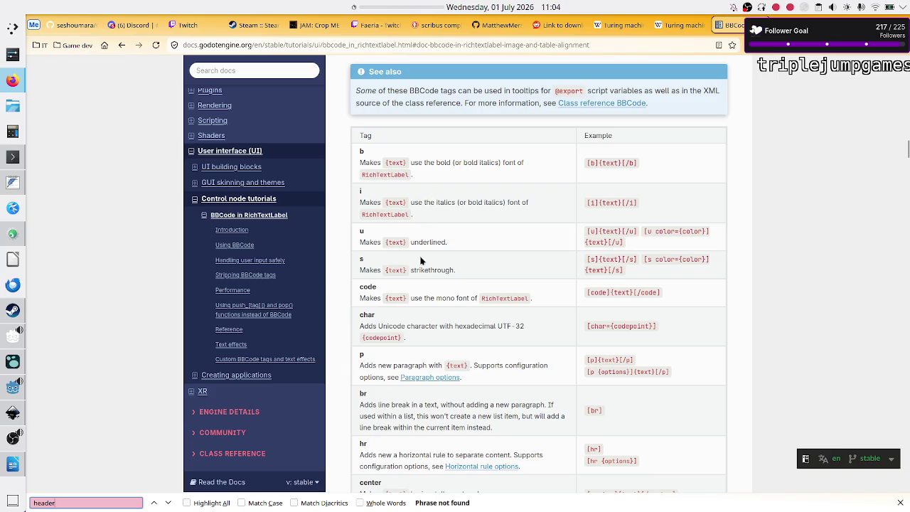
scroll(468, 310, "down", 3)
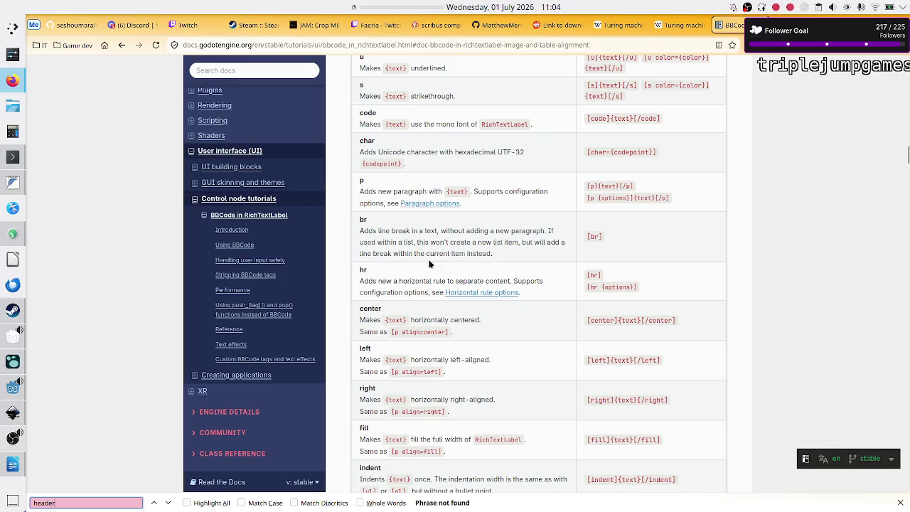
key("alt+Tab")
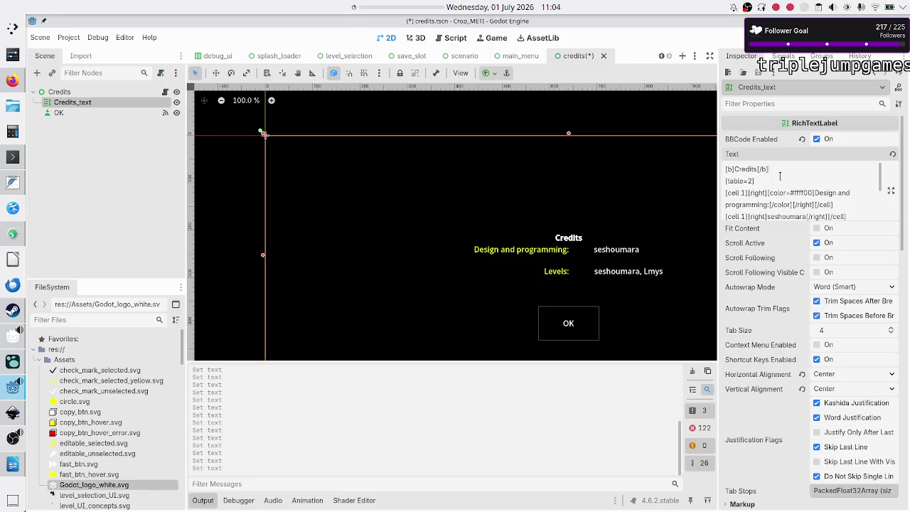
Replace the trial [hr] under the Credits heading with two [br][br] lines, then run the scene
type("[]")
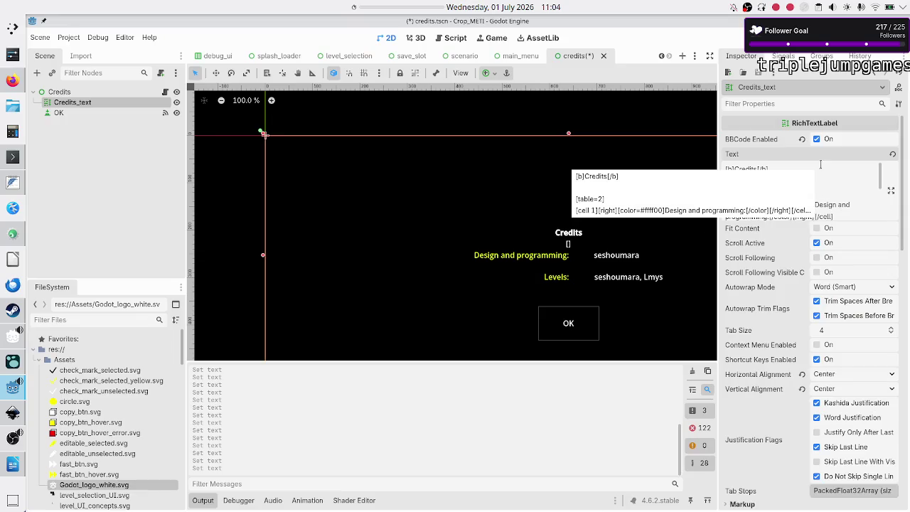
type("hr")
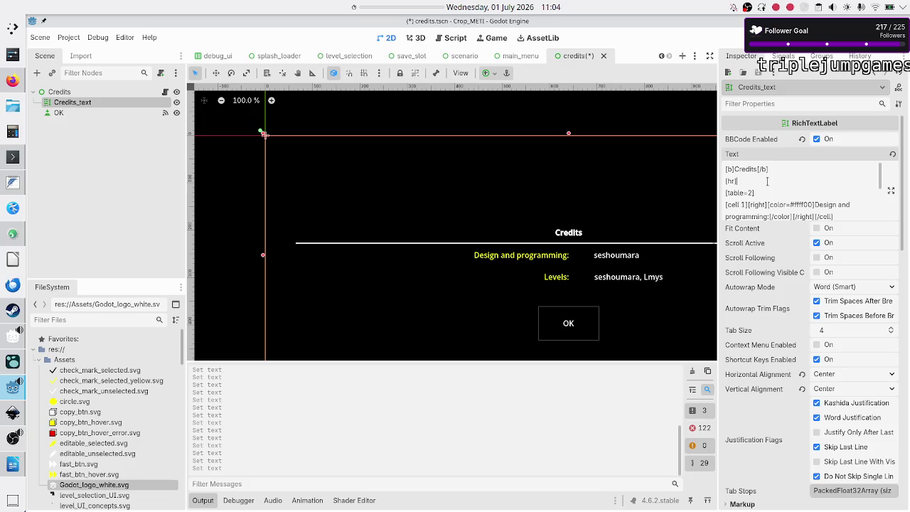
key("BackSpace")
key("BackSpace")
key("BackSpace")
type("[]")
type("br")
type("br")
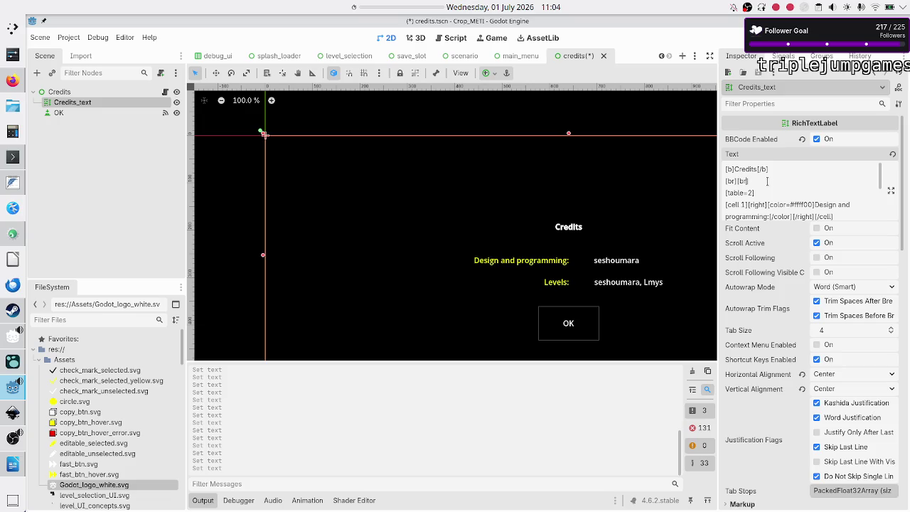
triple_click(768, 180)
key("Right")
key("ctrl+v")
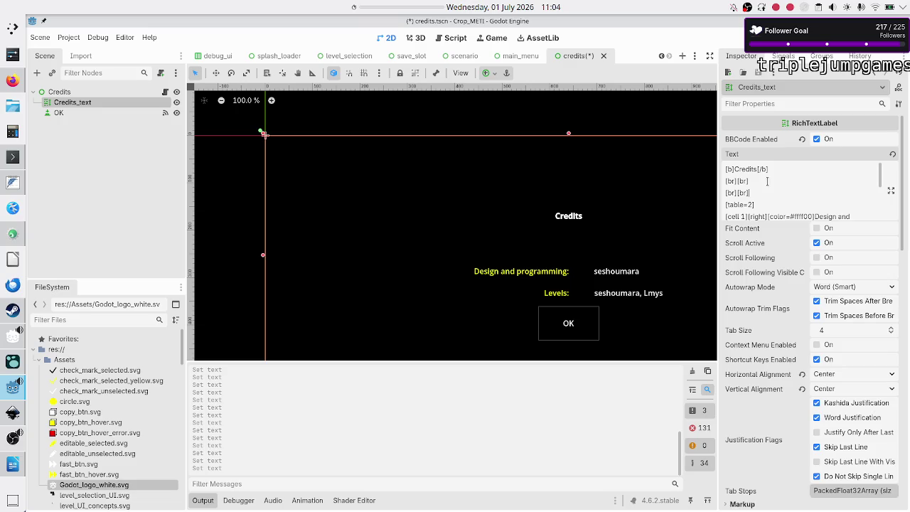
key("F6")
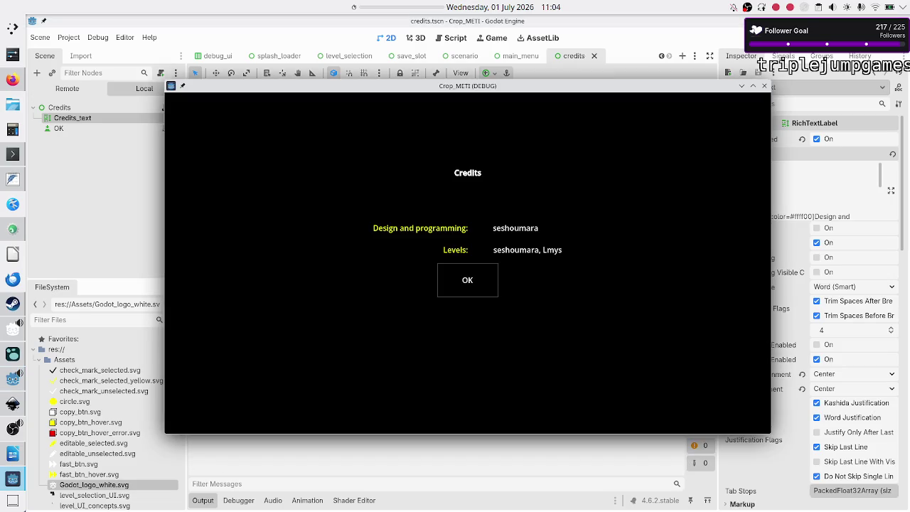
Close the game preview and delete one [br][br] line under the Credits heading
left_click(769, 90)
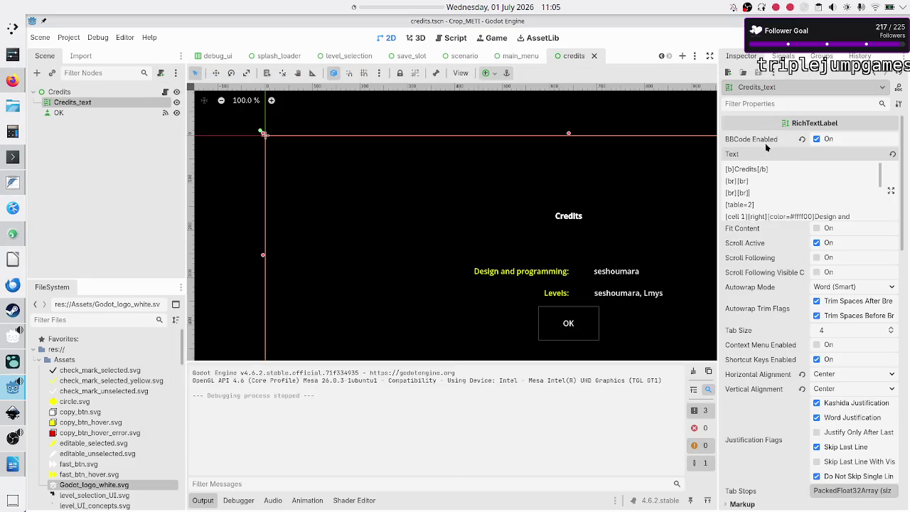
key("shift+End")
key("BackSpace")
key("BackSpace")
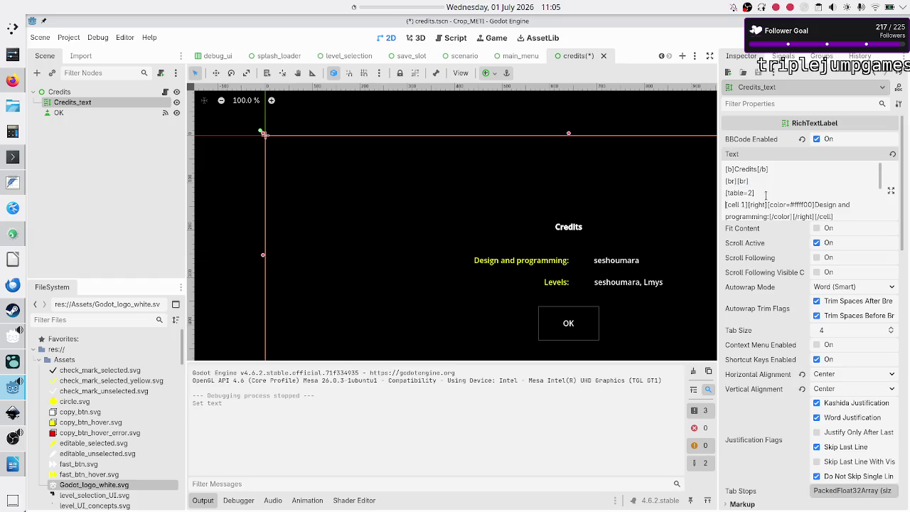
Add two [br][br] lines after [/table], then switch back to the BBCode documentation
key("Down")
key("Down")
key("Down")
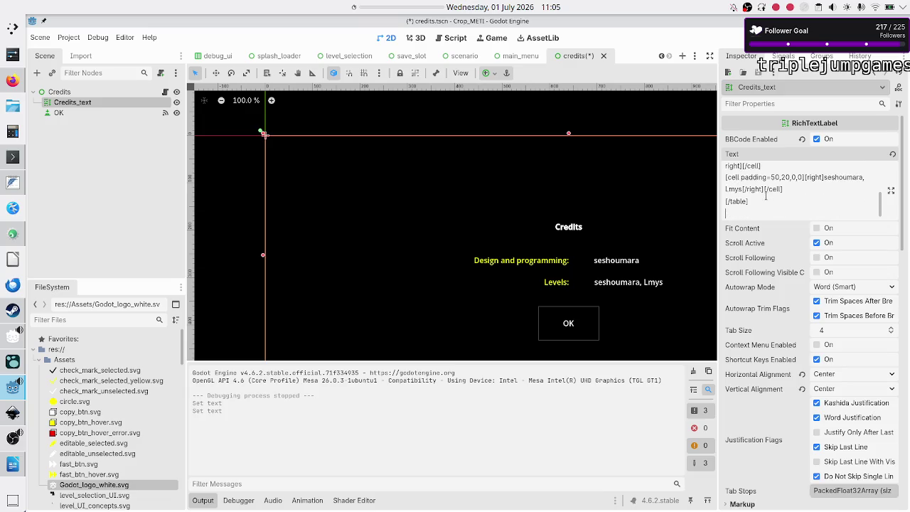
type("[br][br]")
key("Return")
type("[br][br]")
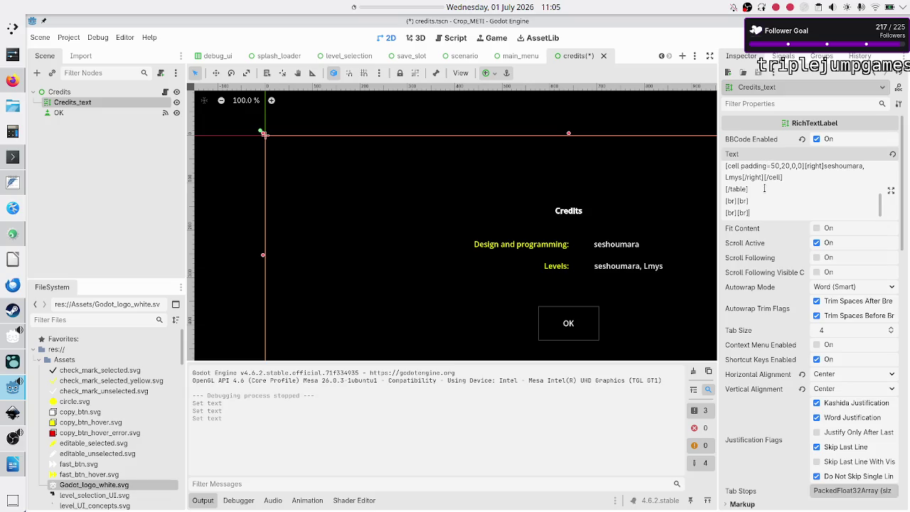
scroll(764, 188, "up", 5)
key("alt+Tab")
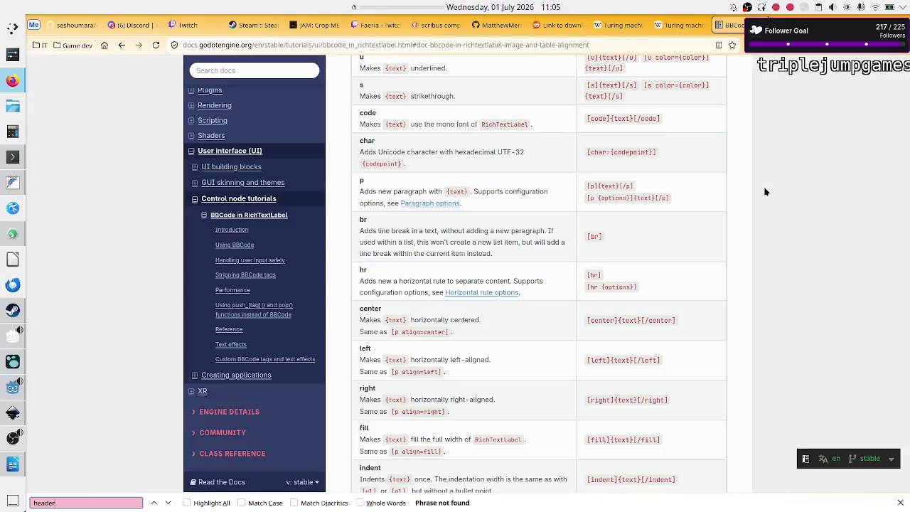
Find the font_size tag in the docs by searching 'font size', then return to Godot
type("fonst")
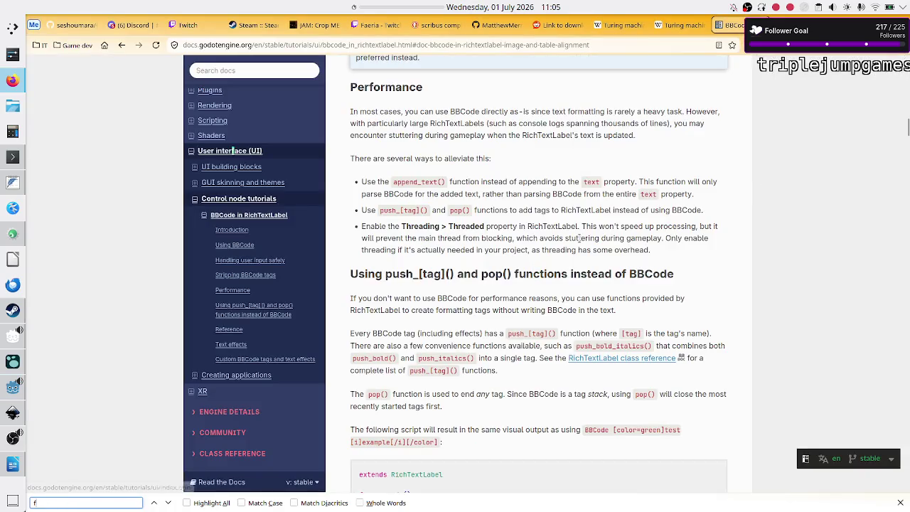
key("BackSpace")
key("BackSpace")
type("t size")
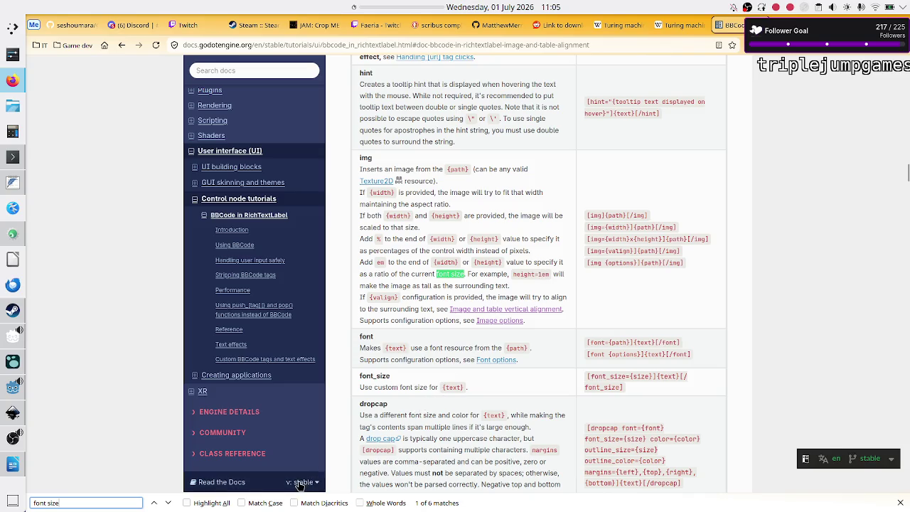
left_click(168, 504)
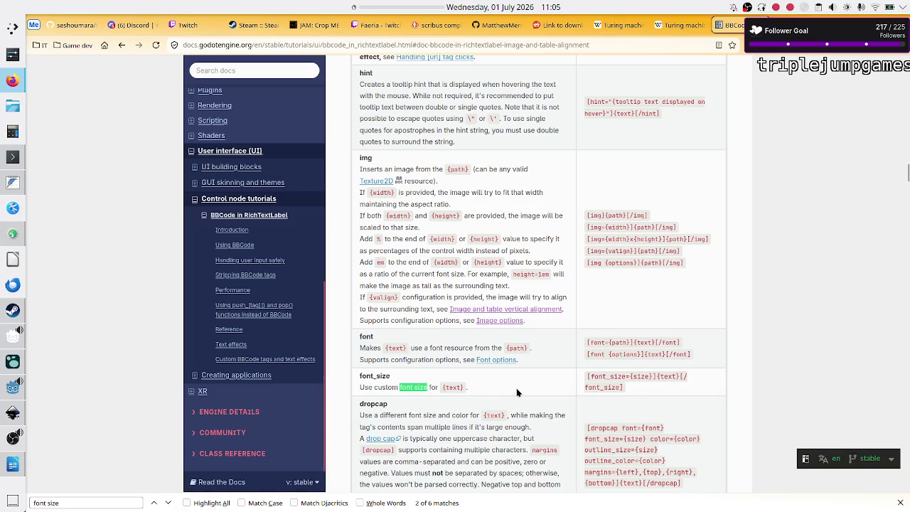
key("alt+Tab")
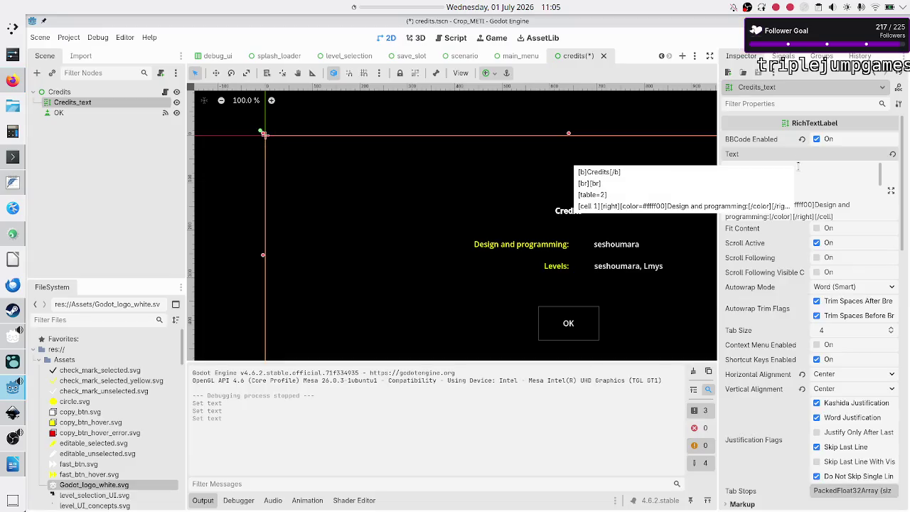
Wrap the bold 'Credits:' title in [font_size=32] and start a new line below it
type("[]")
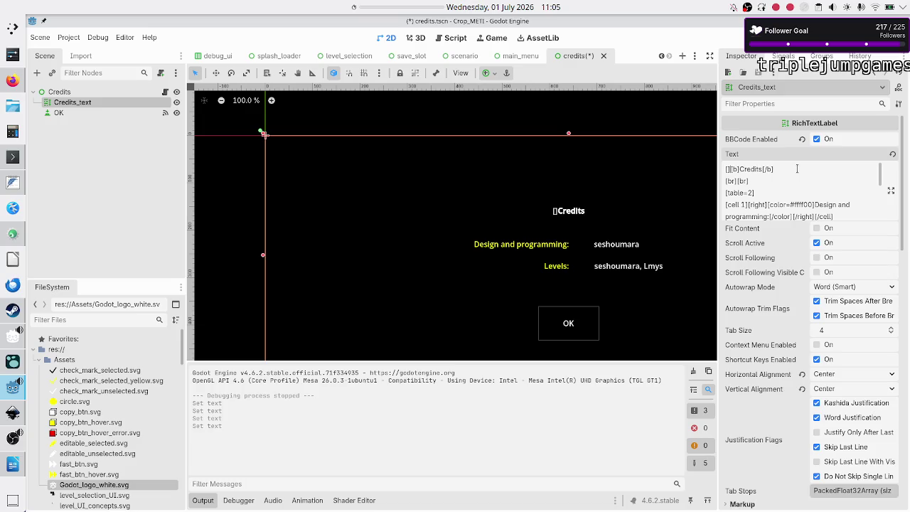
type("font_siz")
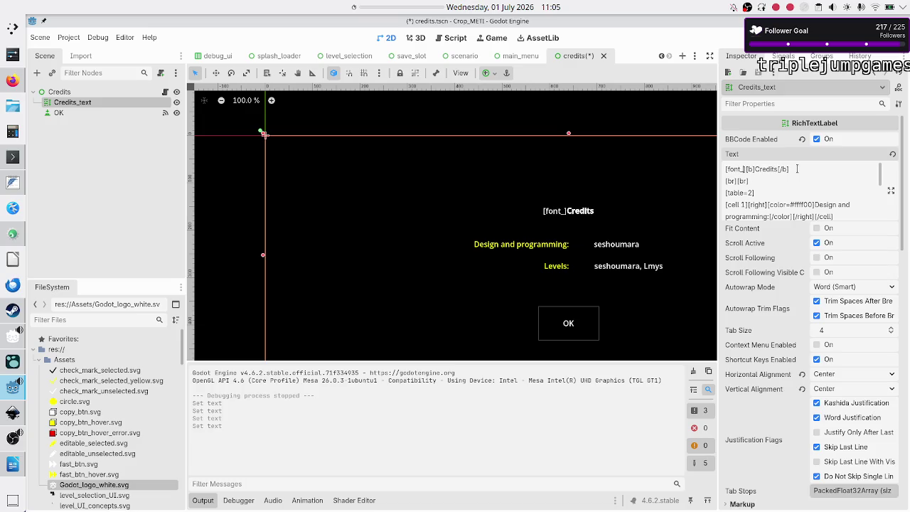
type("e=22")
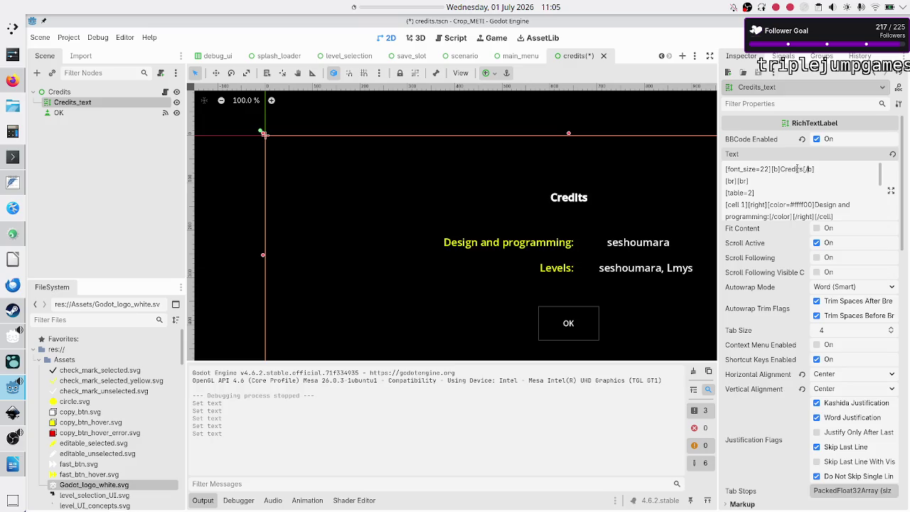
type("[/font_")
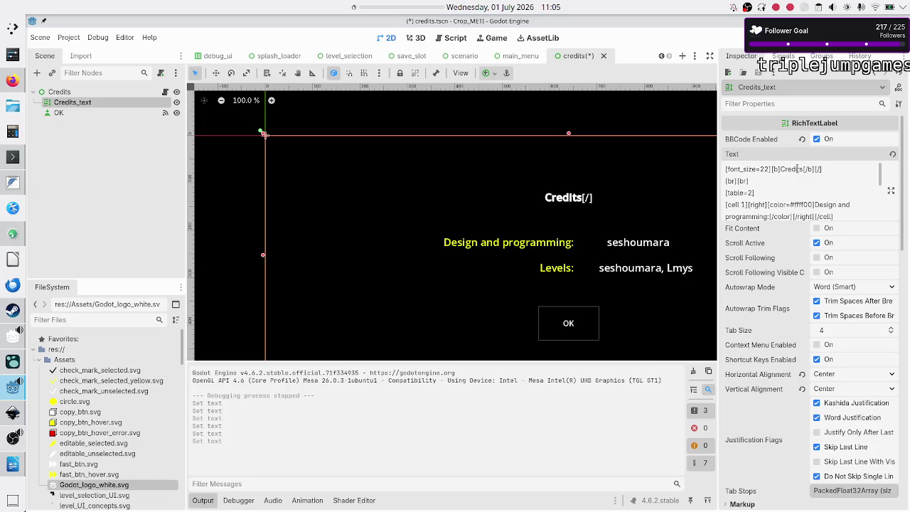
type("size")
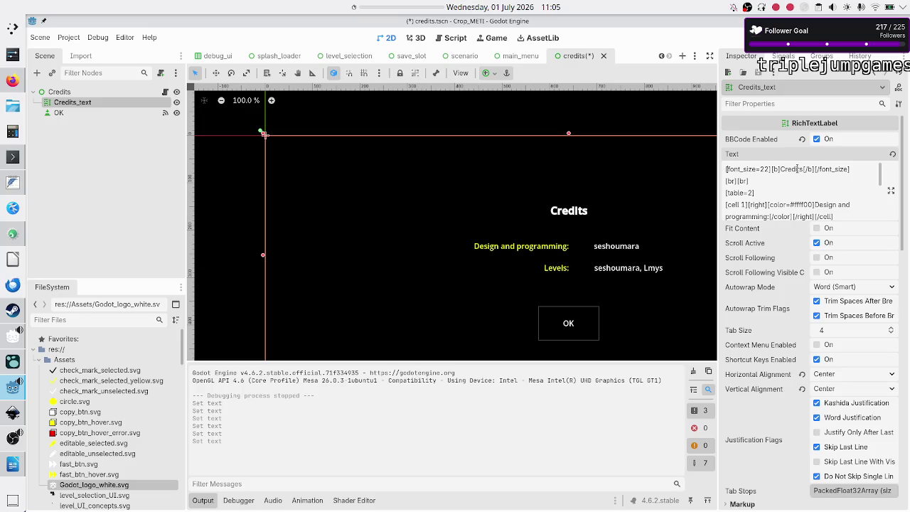
key("BackSpace")
type("4")
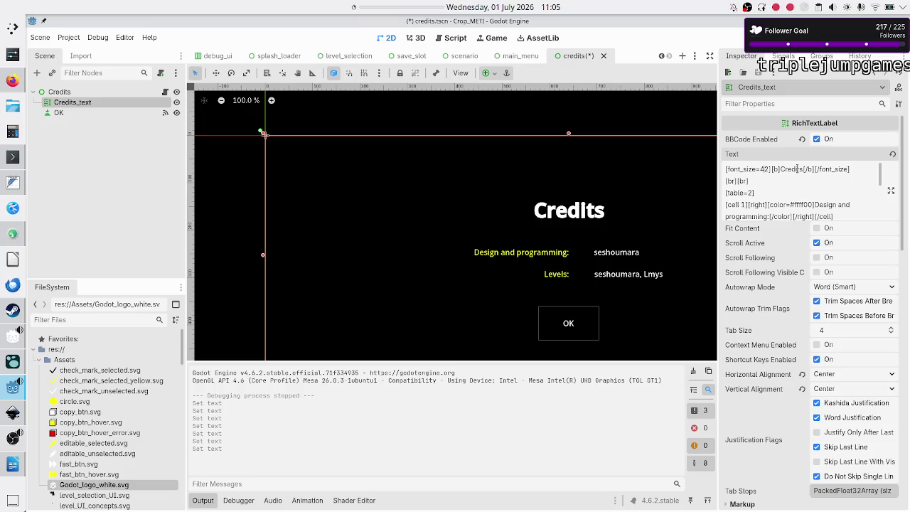
key("BackSpace")
type("3")
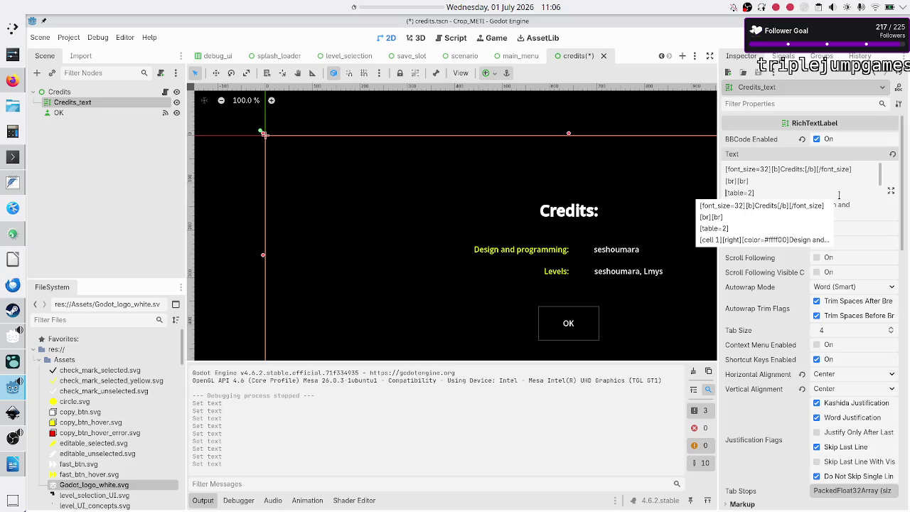
key("Return")
Add an [hr] under the Credits: title, save, and paste another [hr] below the table
type("[]hr")
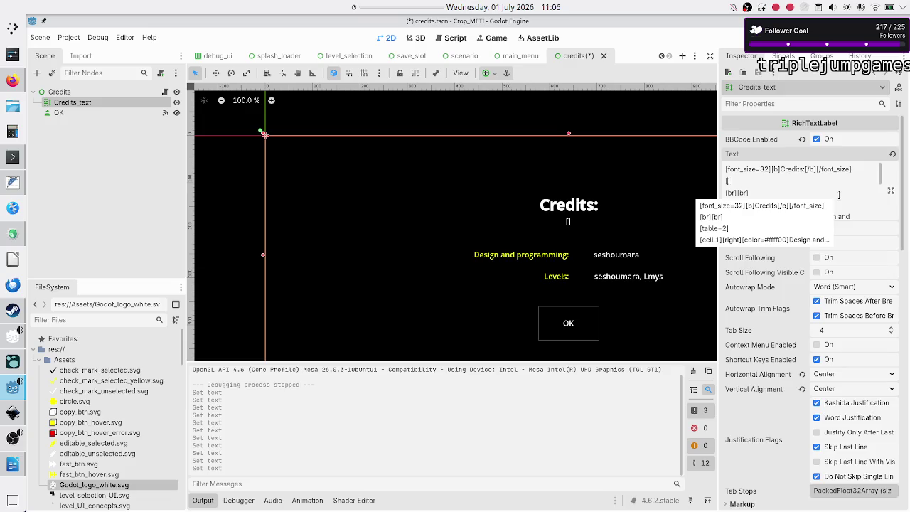
key("ctrl+s")
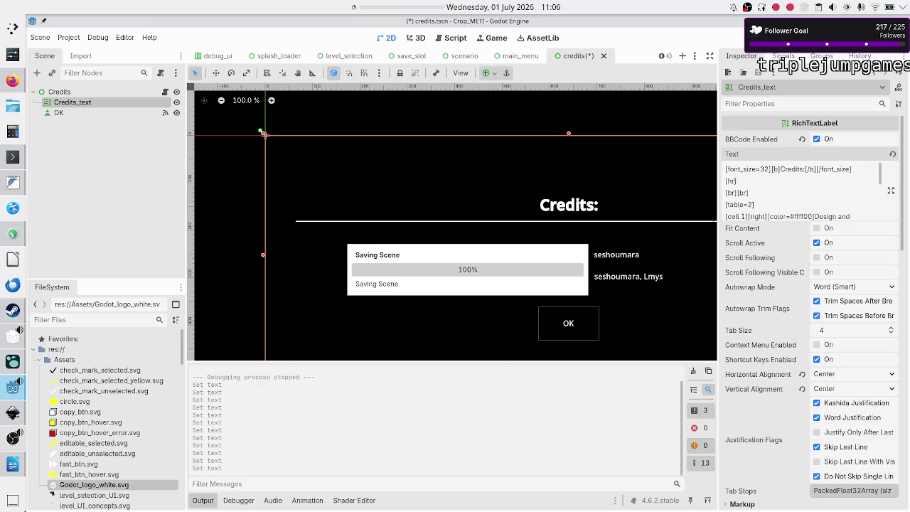
triple_click(769, 179)
key("ctrl+c")
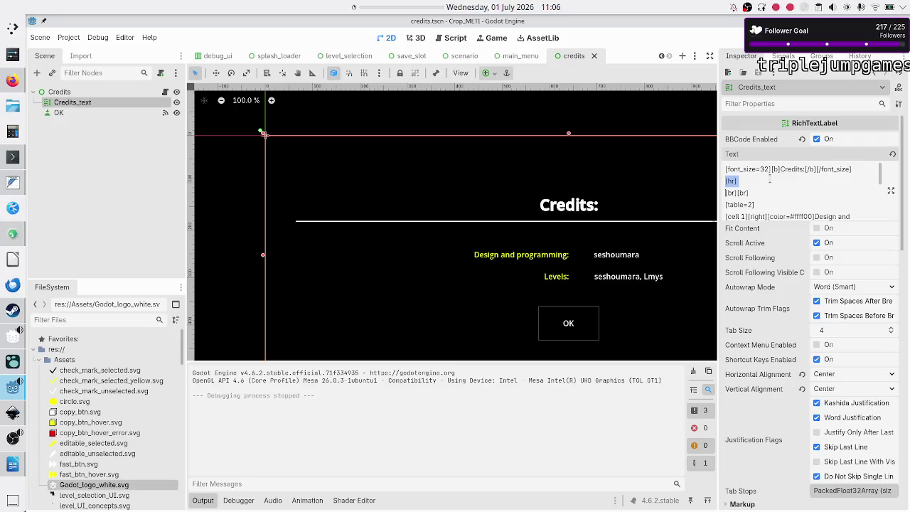
key("Down")
key("Down")
key("Down")
type("[br][br]")
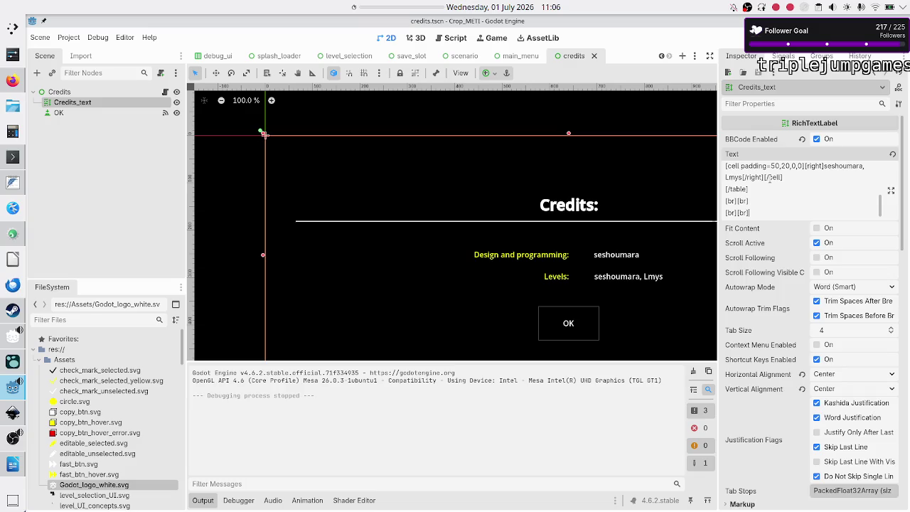
key("Return")
key("ctrl+v")
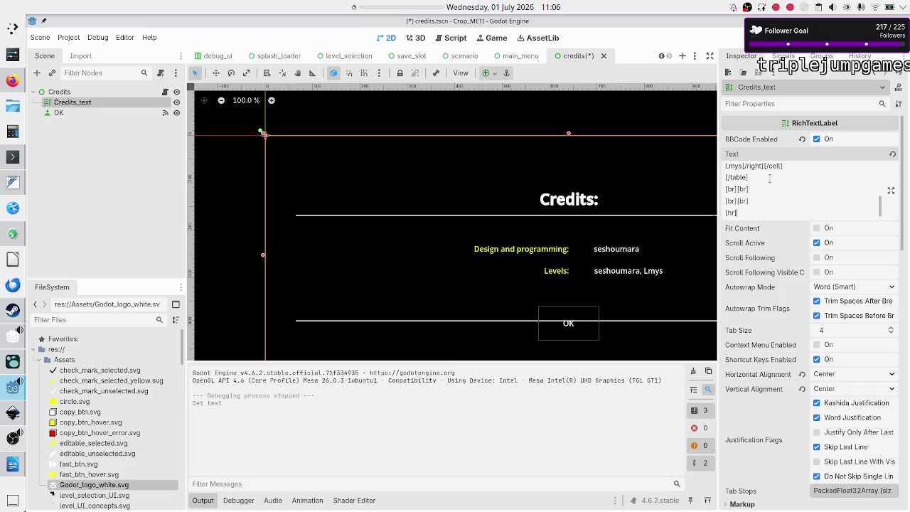
key("BackSpace")
key("BackSpace")
key("BackSpace")
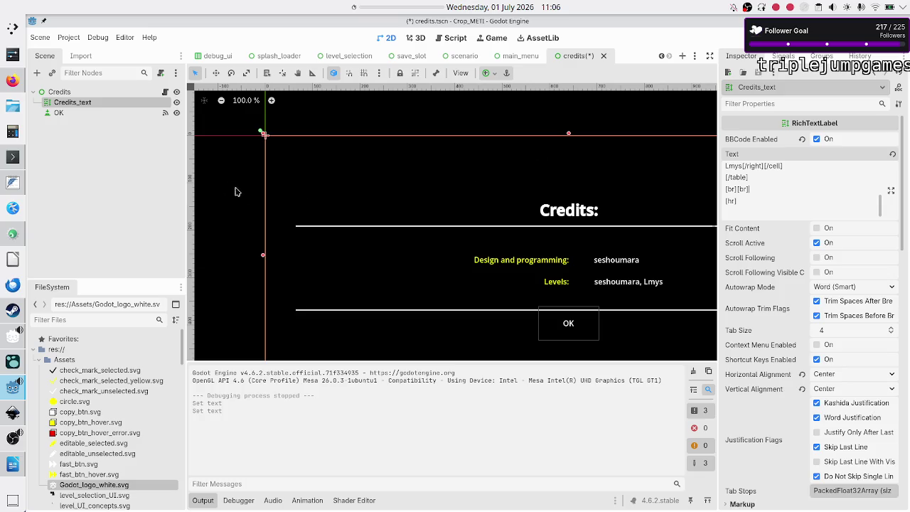
left_click(66, 110)
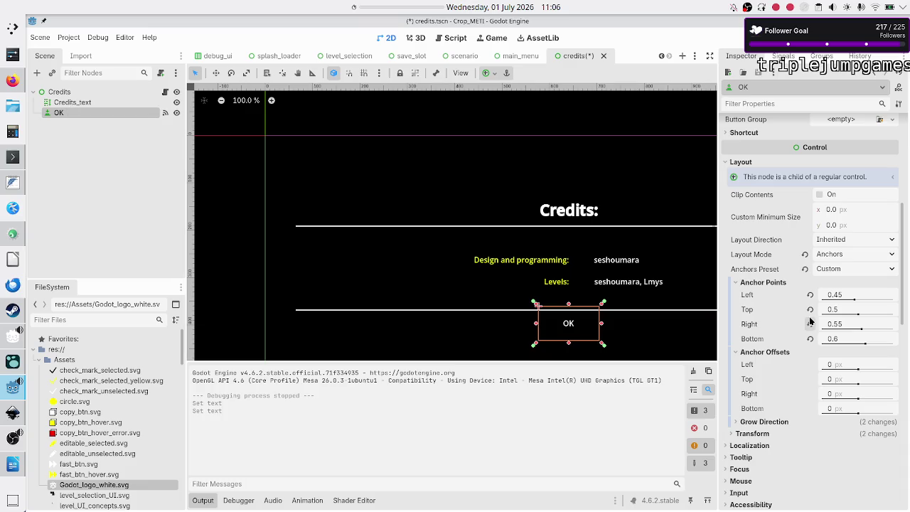
Set the OK button's anchor points to Top 0.6 and Bottom 0.7
left_click(845, 309)
key("Return")
key("BackSpace")
type("6")
key("Return")
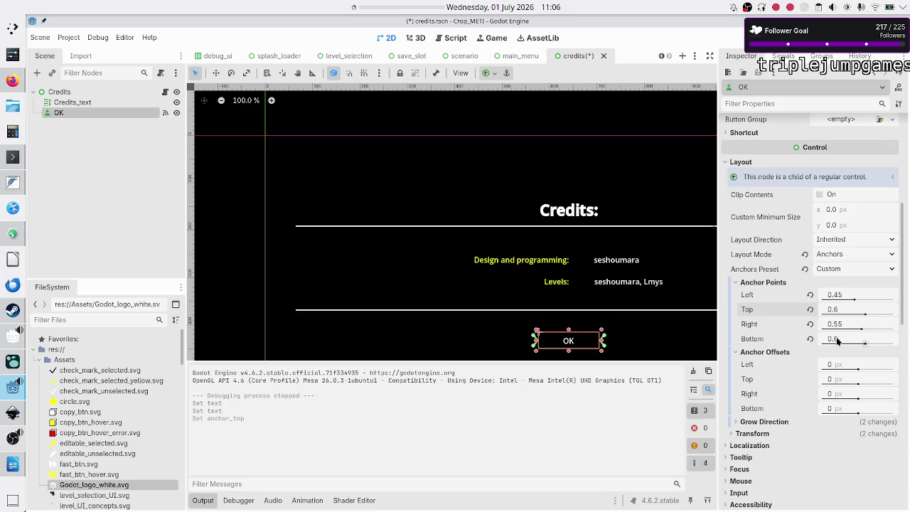
left_click(847, 340)
key("Return")
type("5")
key("Return")
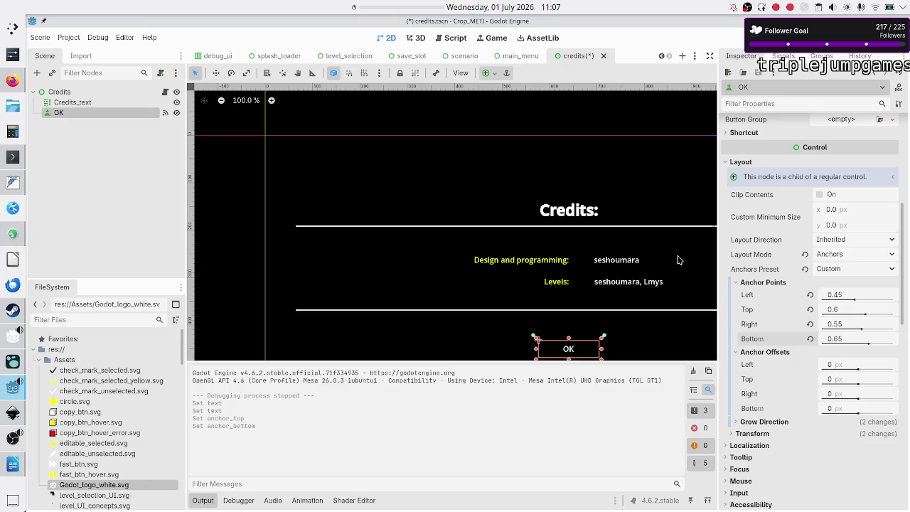
left_click(847, 339)
key("BackSpace")
key("BackSpace")
type("7")
key("Return")
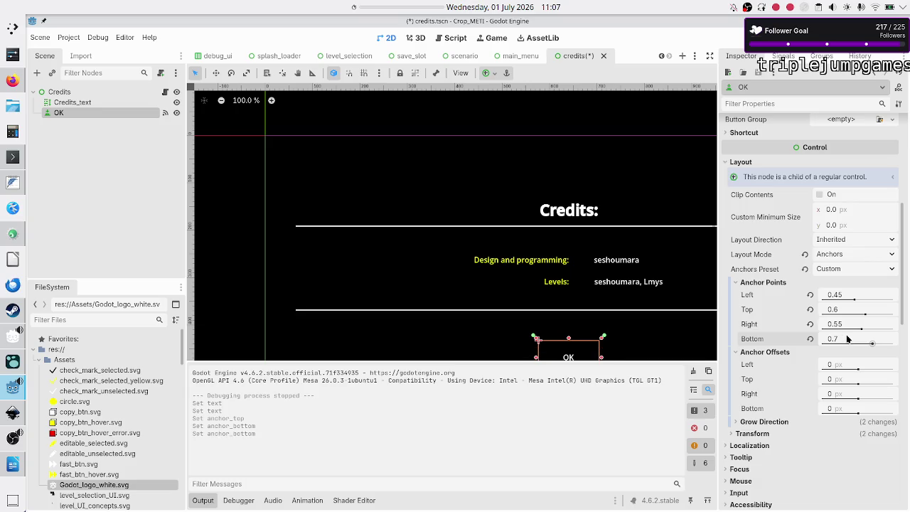
Save and test-run the credits scene, then close the game window
key("F6")
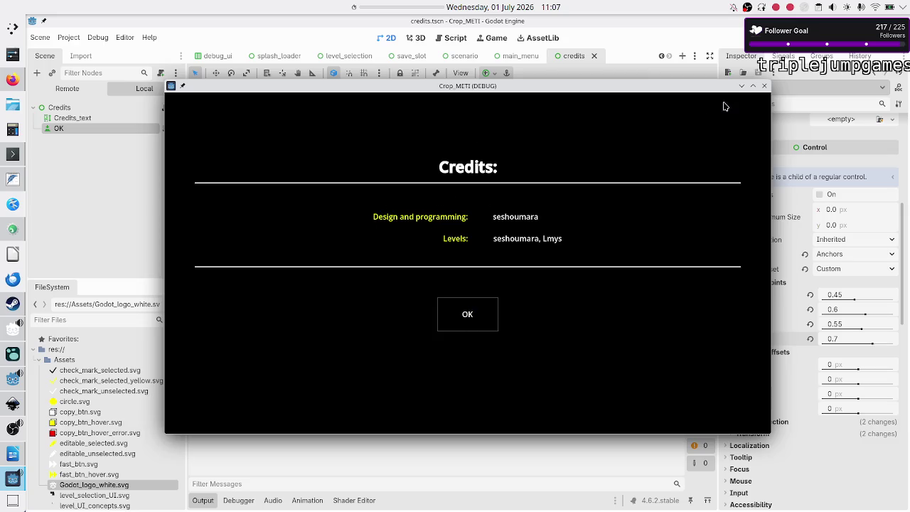
left_click(764, 86)
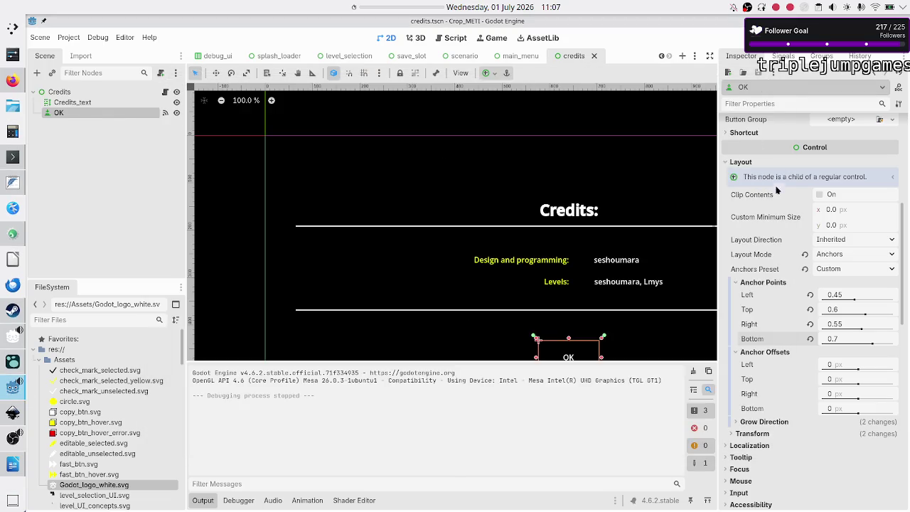
left_click(81, 103)
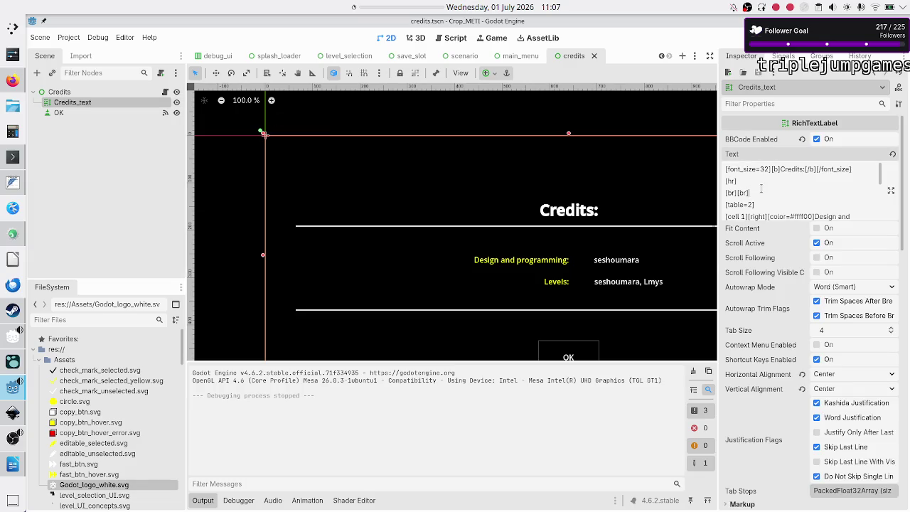
Insert a [font_size=19] opening tag before the [table=2] block
key("shift+Right")
key("shift+Right")
key("shift+Right")
key("shift+Right")
key("ctrl+c")
key("Right")
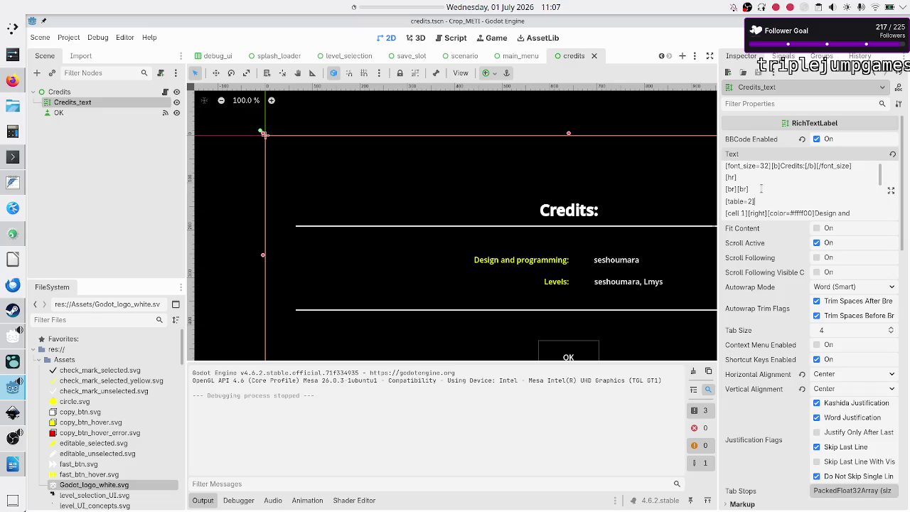
key("ctrl+v")
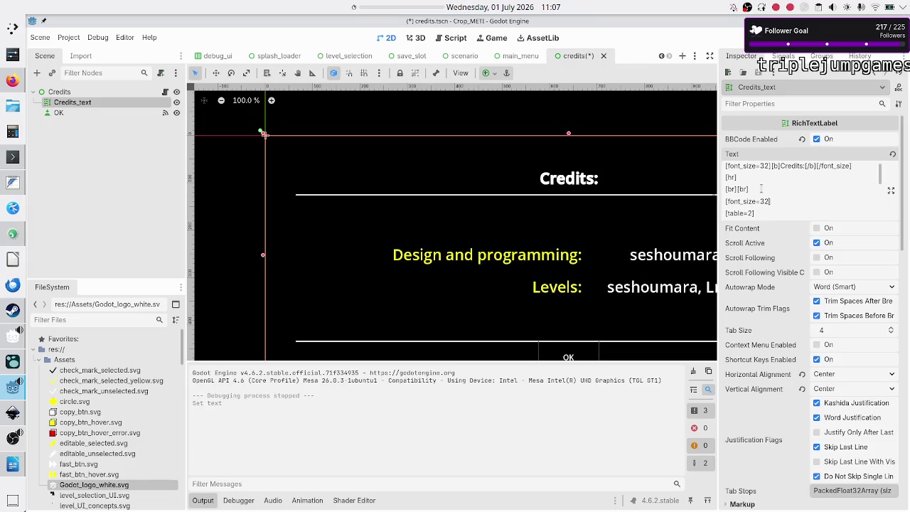
key("BackSpace")
key("BackSpace")
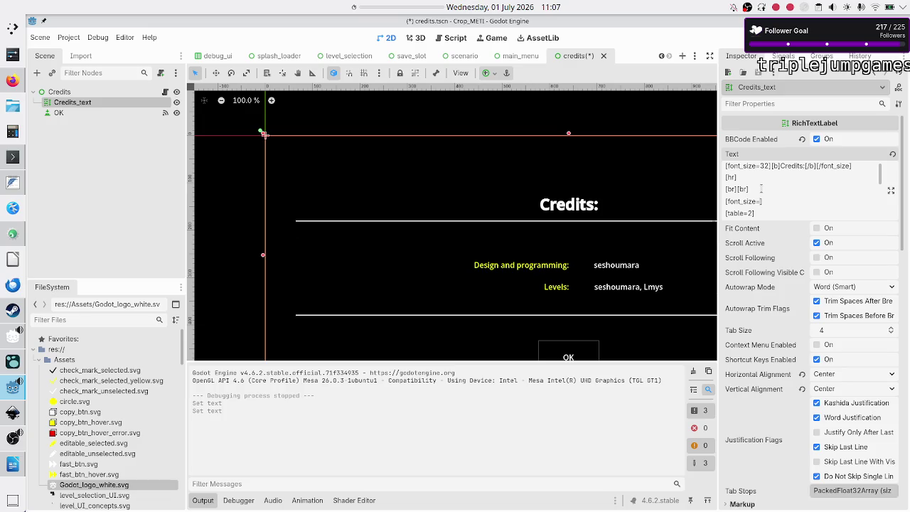
type("21")
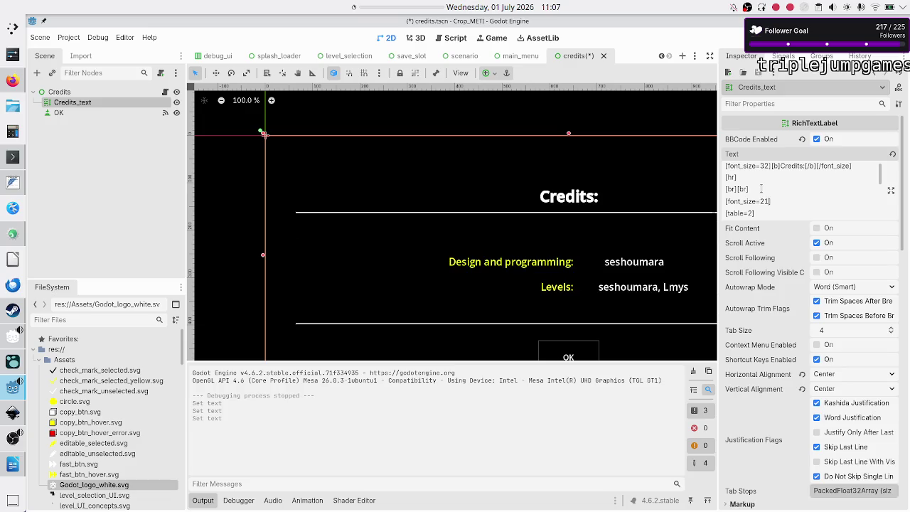
key("BackSpace")
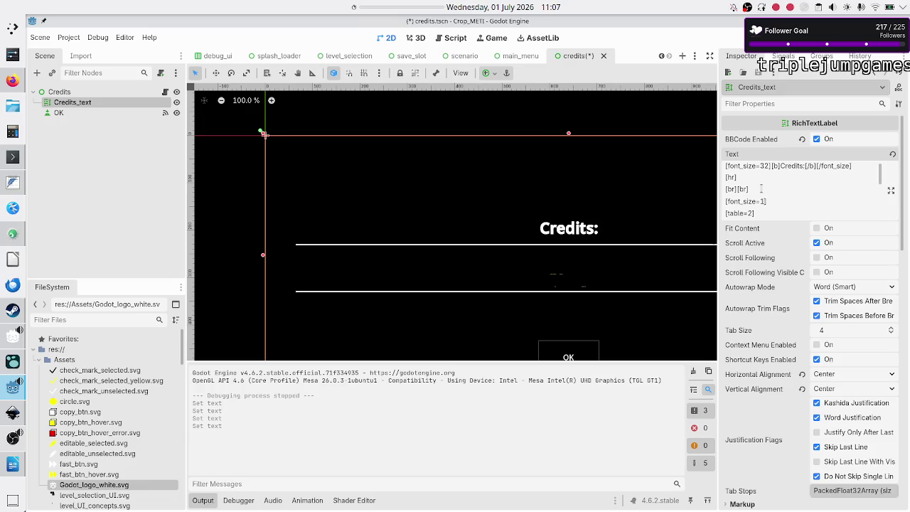
type("9")
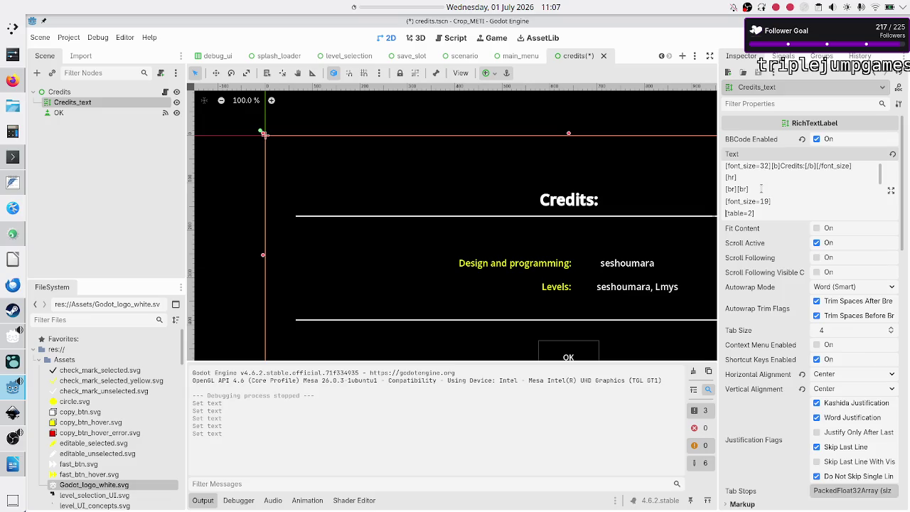
Close the size-19 block with [/font_size] after [/table] and run the scene
scroll(762, 188, "down", 3)
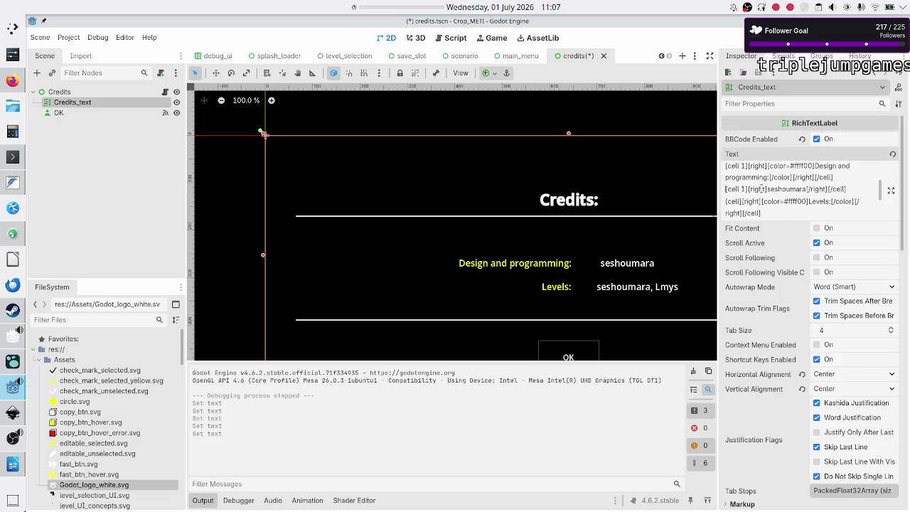
scroll(762, 188, "up", 2)
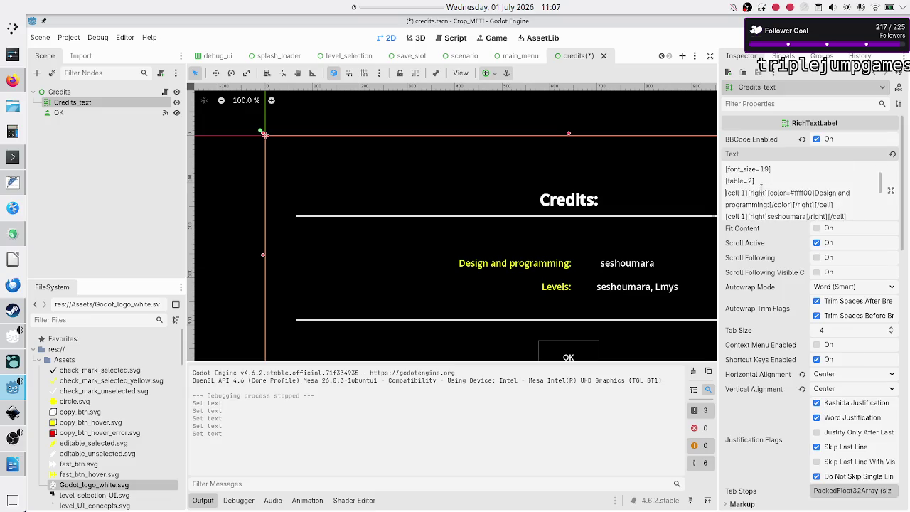
scroll(762, 189, "down", 3)
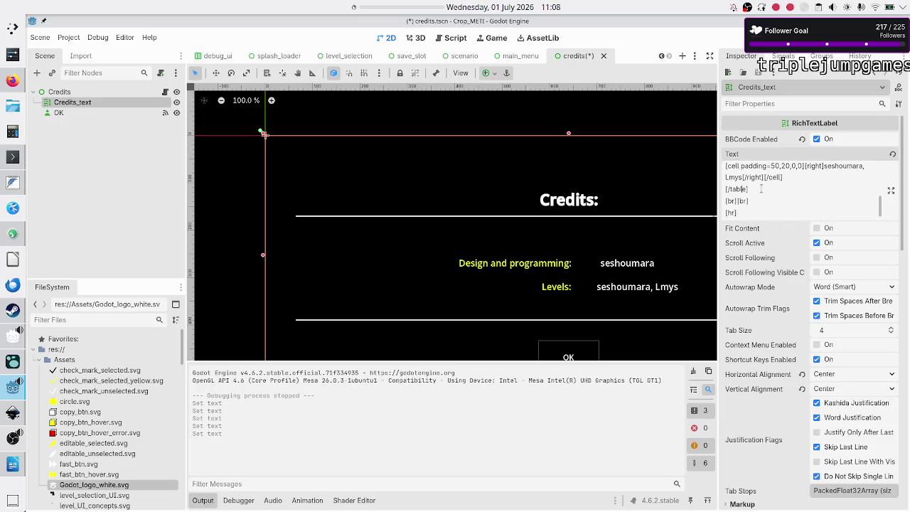
key("Return")
type("]")
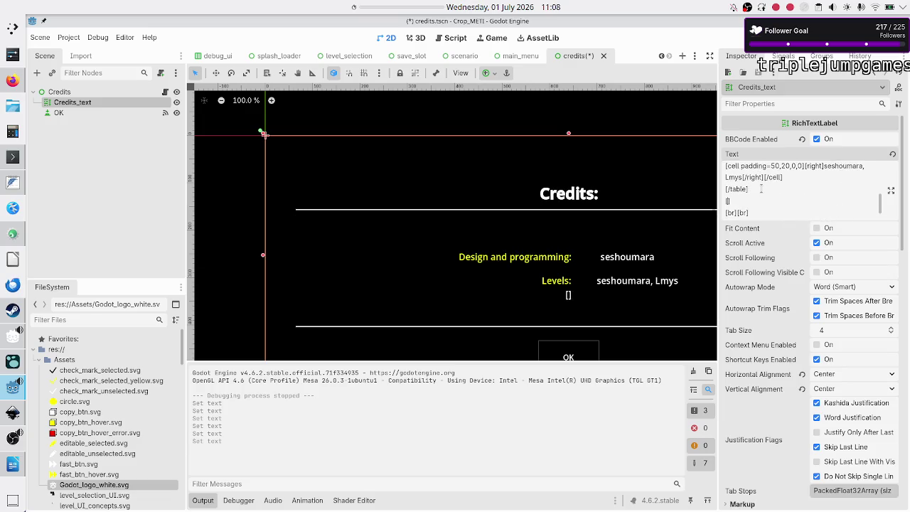
type(" [/font")
type("_size")
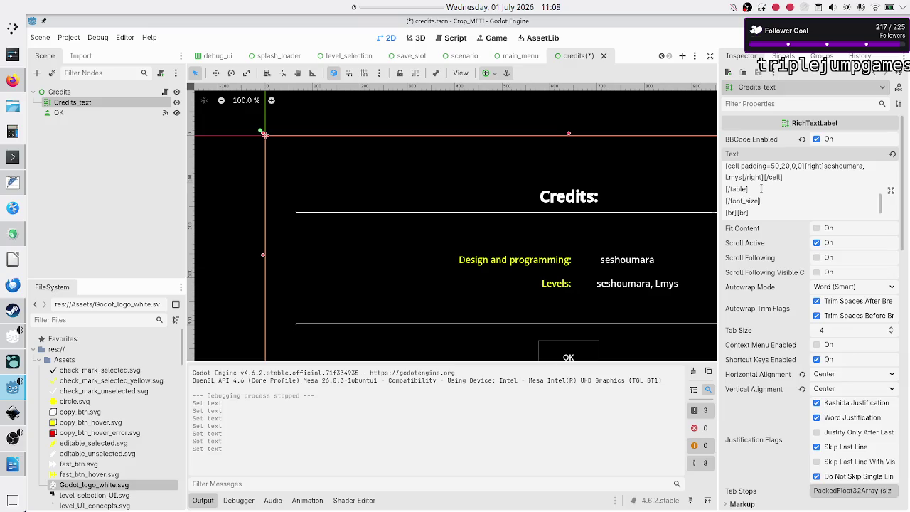
key("F6")
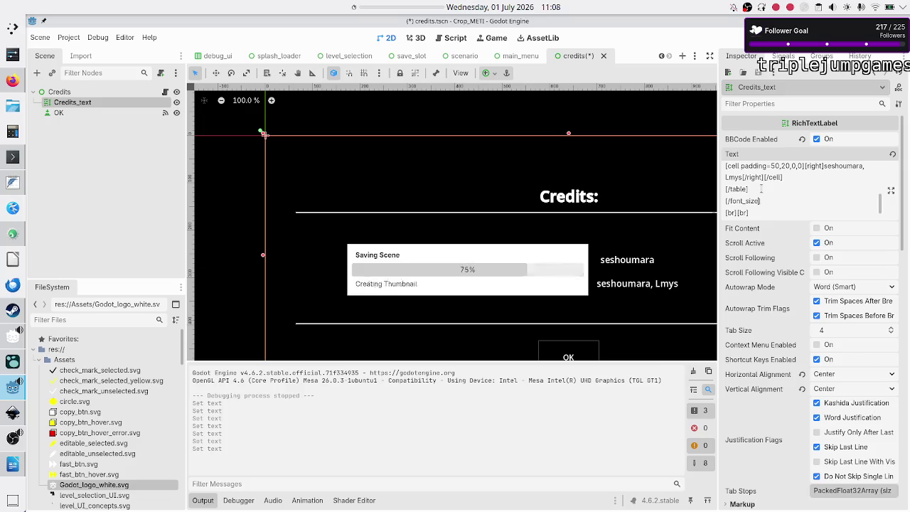
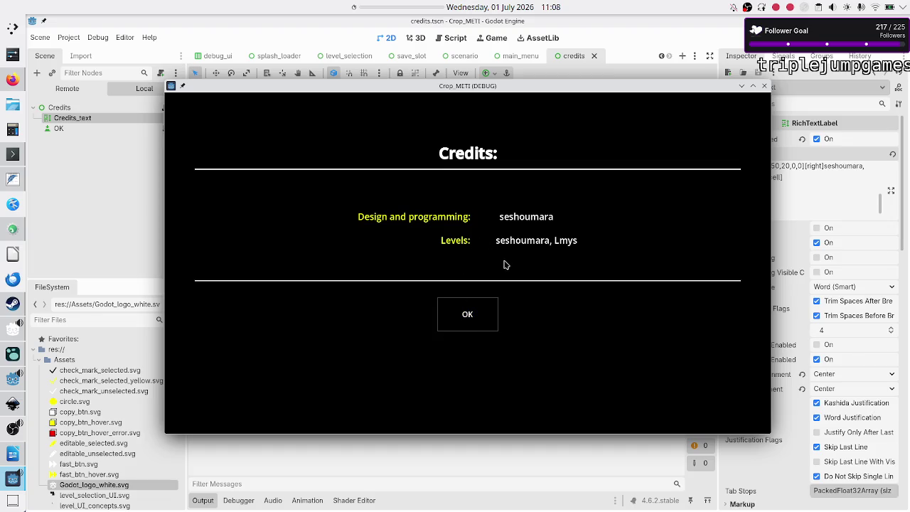
In the running game, create and open Untitled Program 1 for the Decimal data 'Divide by 2' scenario
left_click(481, 314)
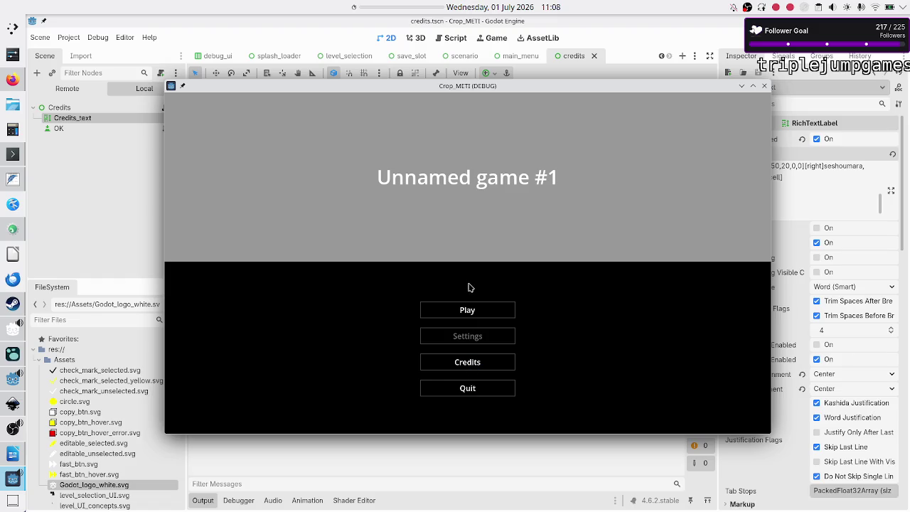
left_click(464, 311)
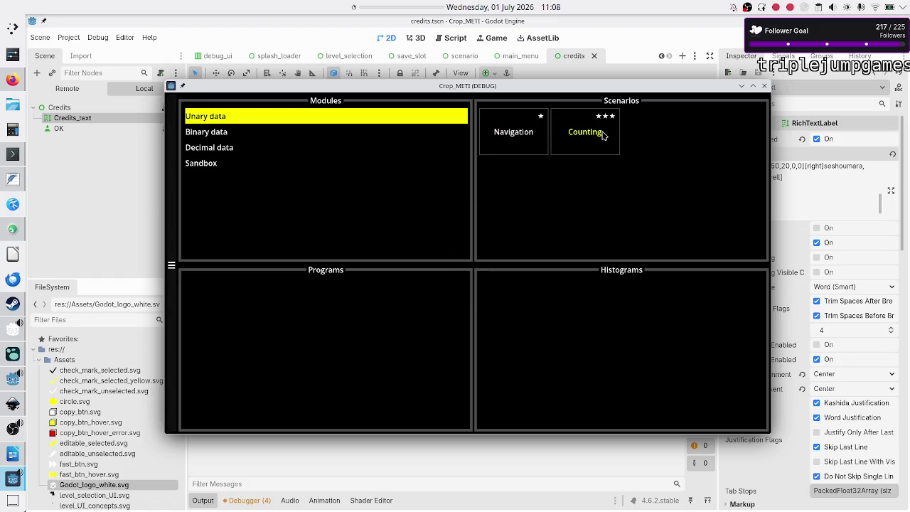
left_click(249, 151)
left_click(629, 135)
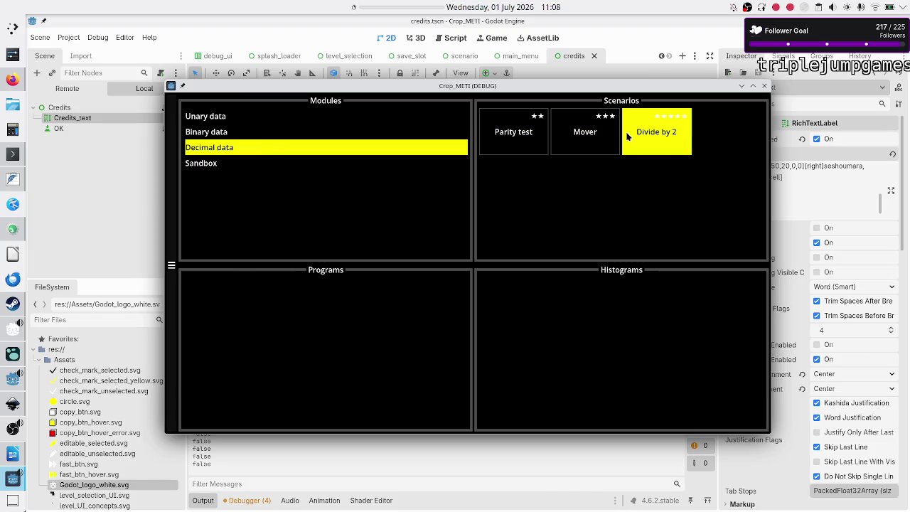
left_click(320, 356)
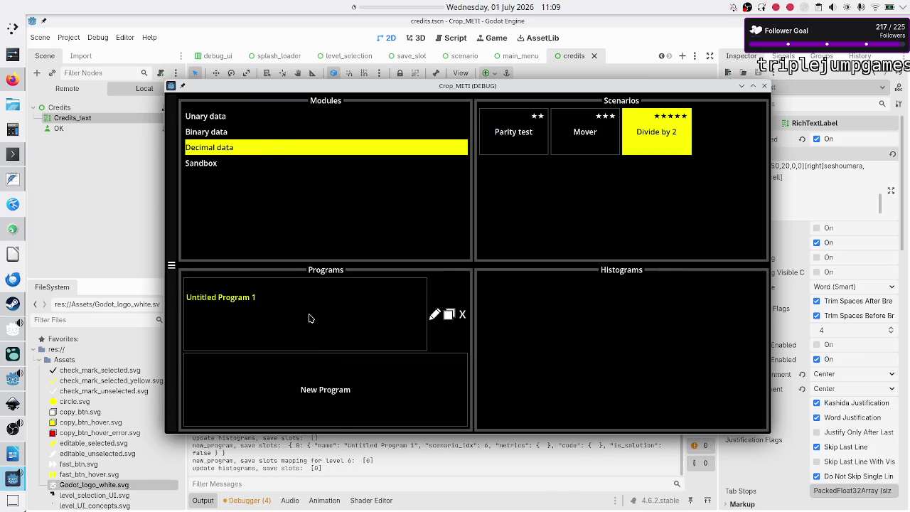
left_click(312, 319)
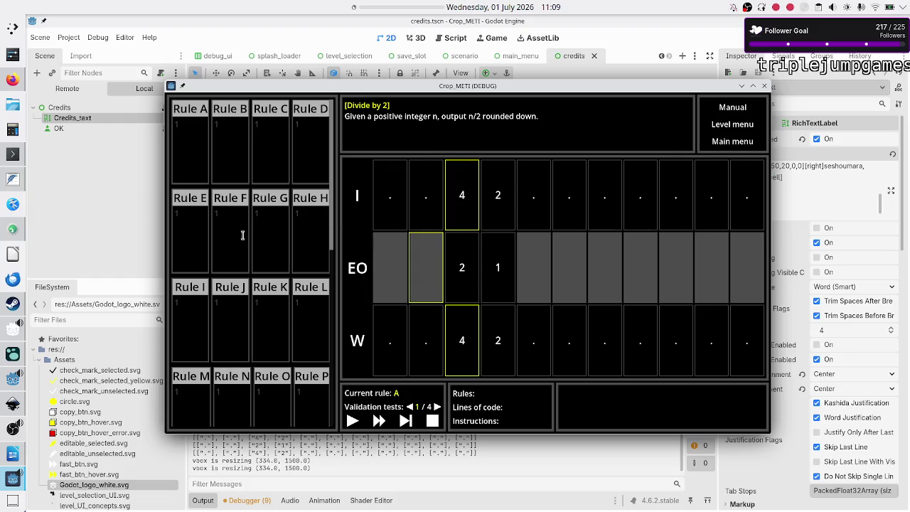
Reopen the Divide by 2 program, view the in-game Manual popup, then stop the game
left_click(743, 144)
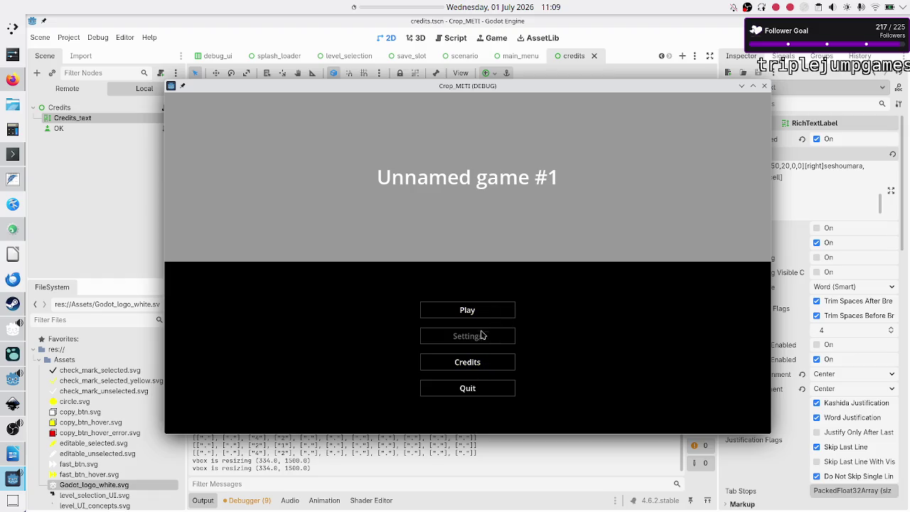
left_click(488, 311)
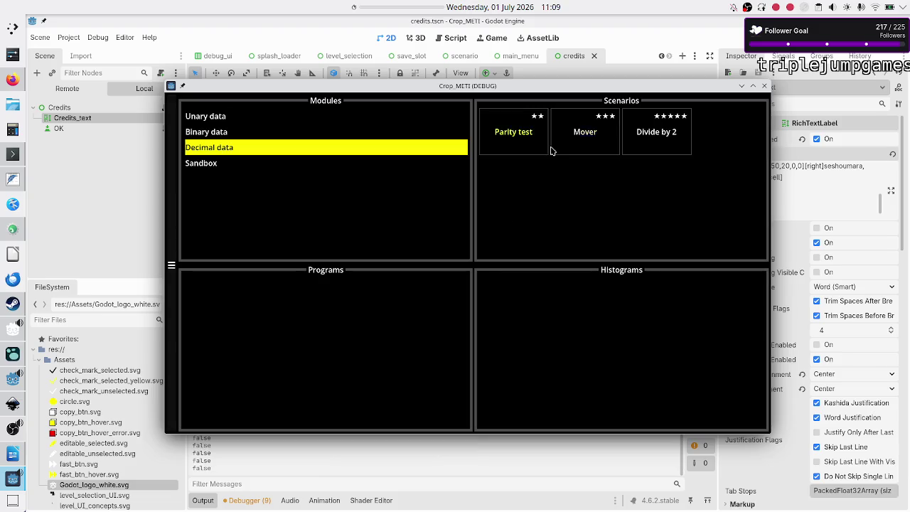
left_click(670, 129)
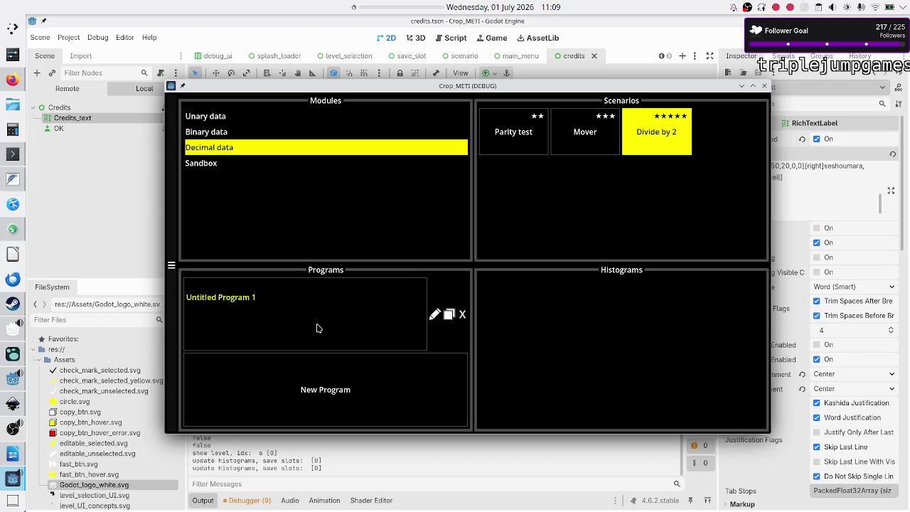
left_click(318, 328)
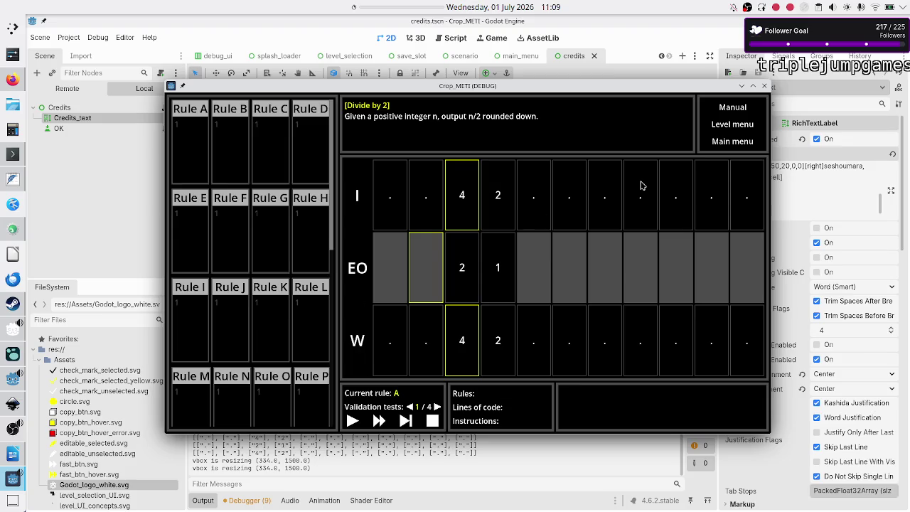
left_click(733, 116)
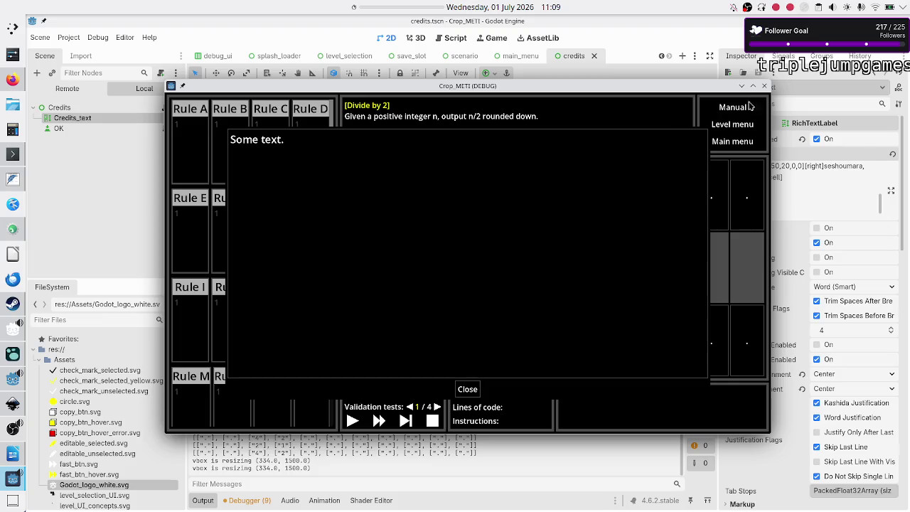
left_click(764, 86)
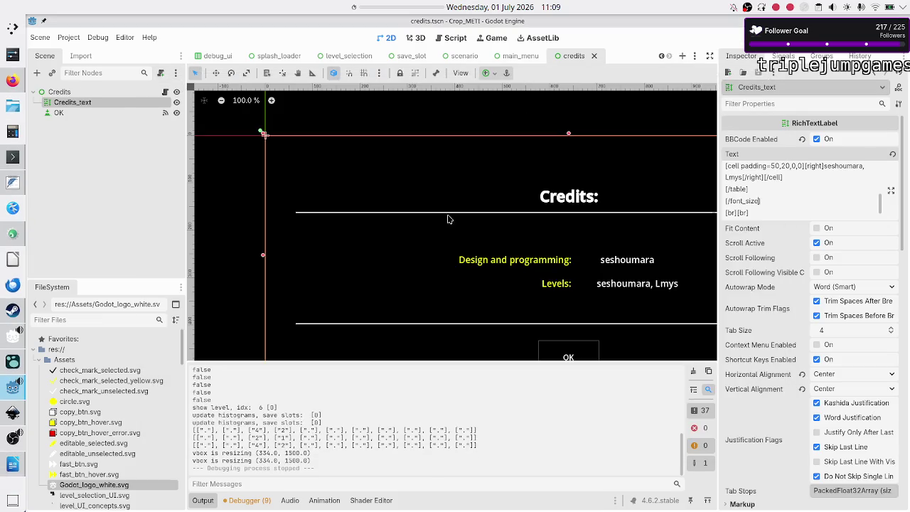
Open level_data.gd at the Divide by 2 entry, save the scene, then bring up manual.odt in Writer
left_click(15, 414)
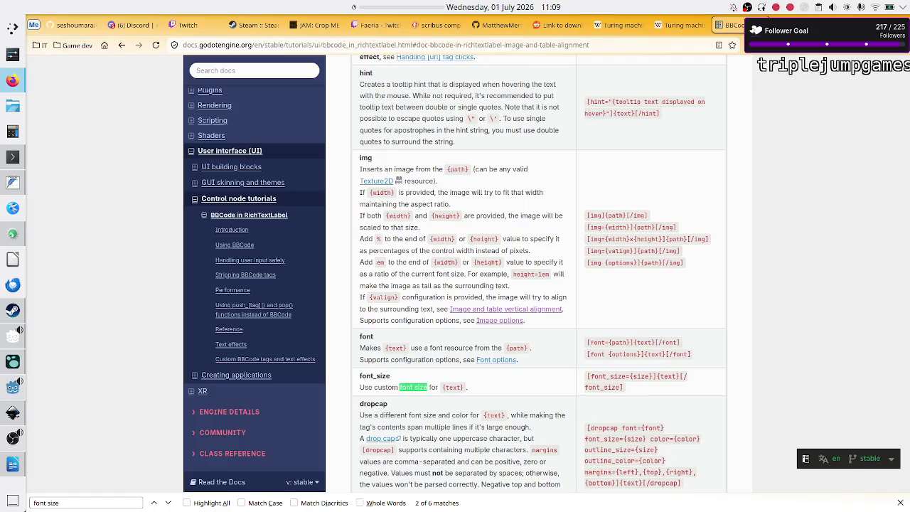
left_click(13, 387)
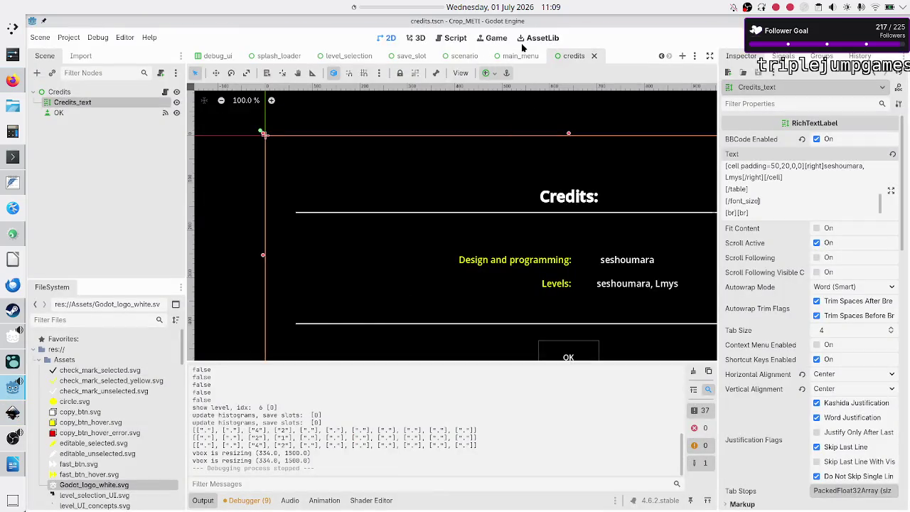
left_click(449, 39)
left_click(447, 157)
key("ctrl+s")
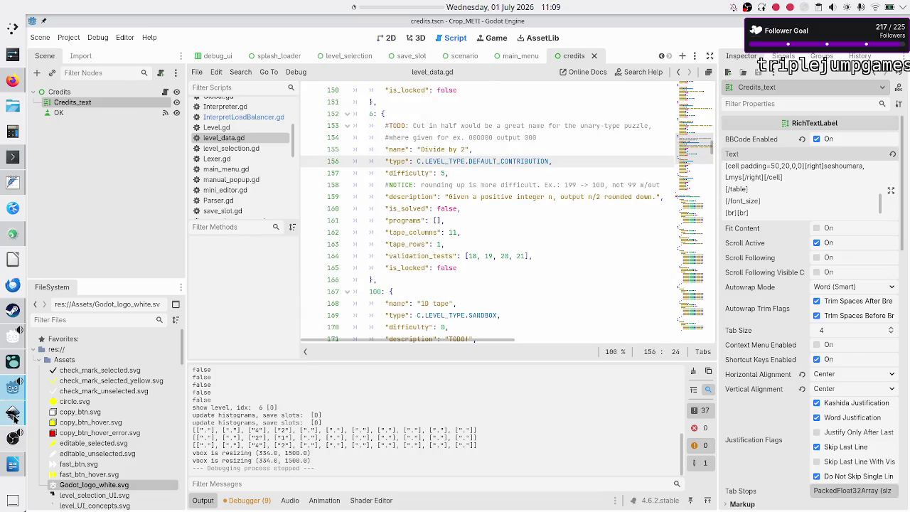
mouse_move(10, 442)
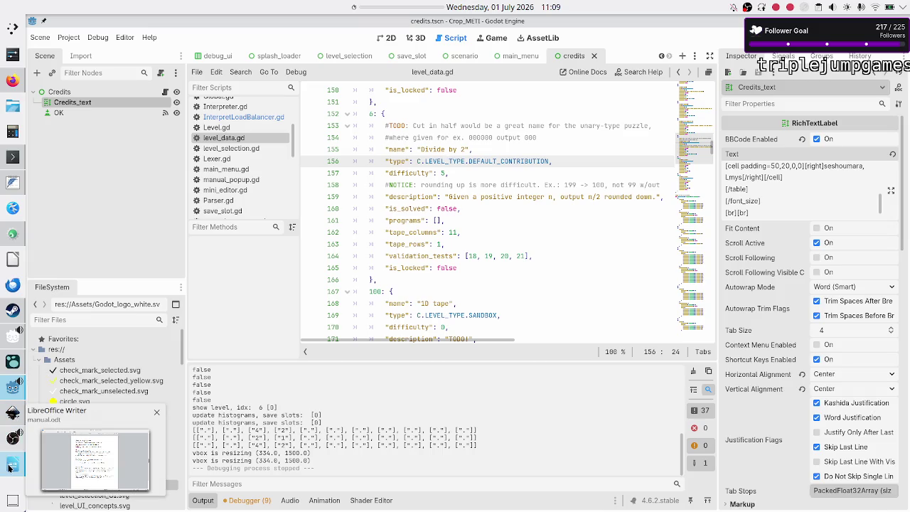
left_click(12, 465)
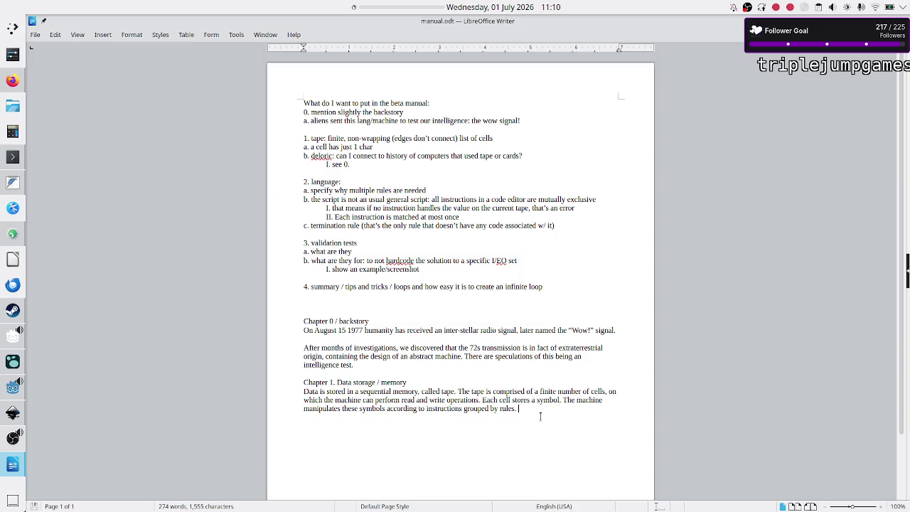
Bring the browser's Godot BBCode documentation back to the front
left_click(3, 86)
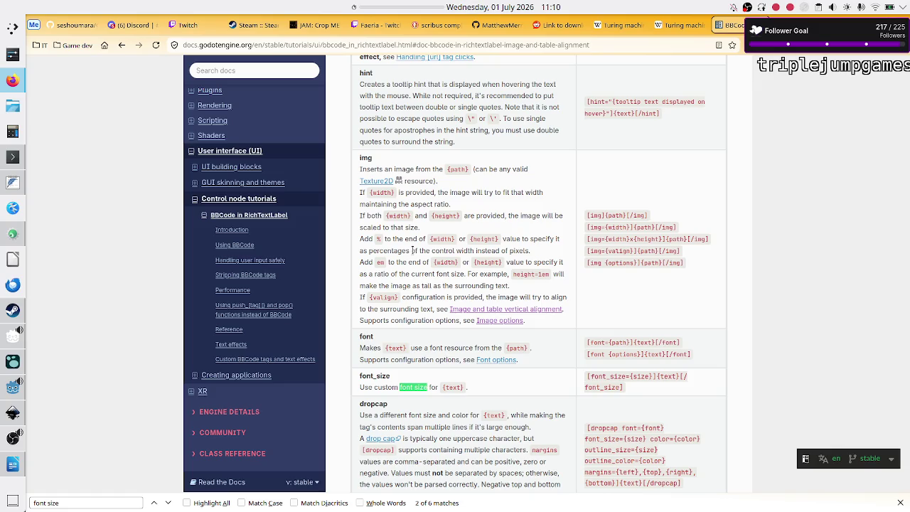
Search the BBCode page for 'img' and highlight the width-by-height part of its syntax
key("ctrl+f")
type("img")
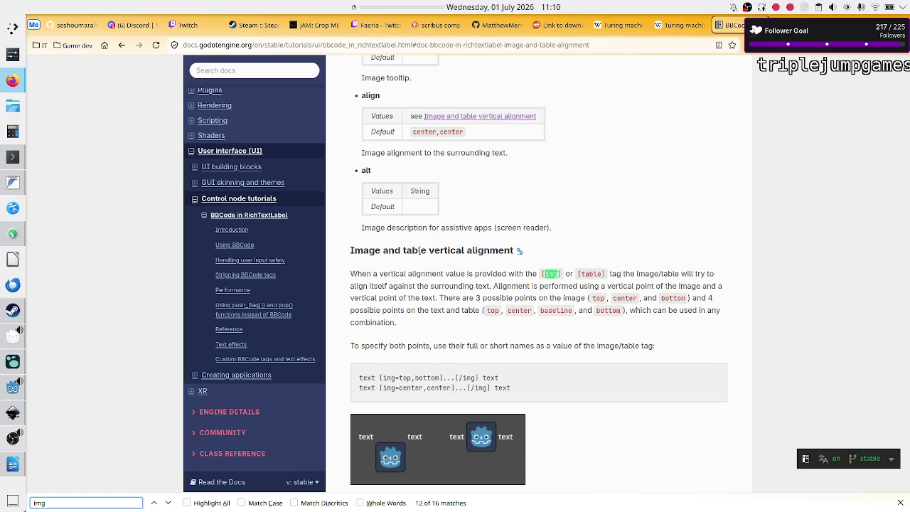
scroll(483, 393, "down", 4)
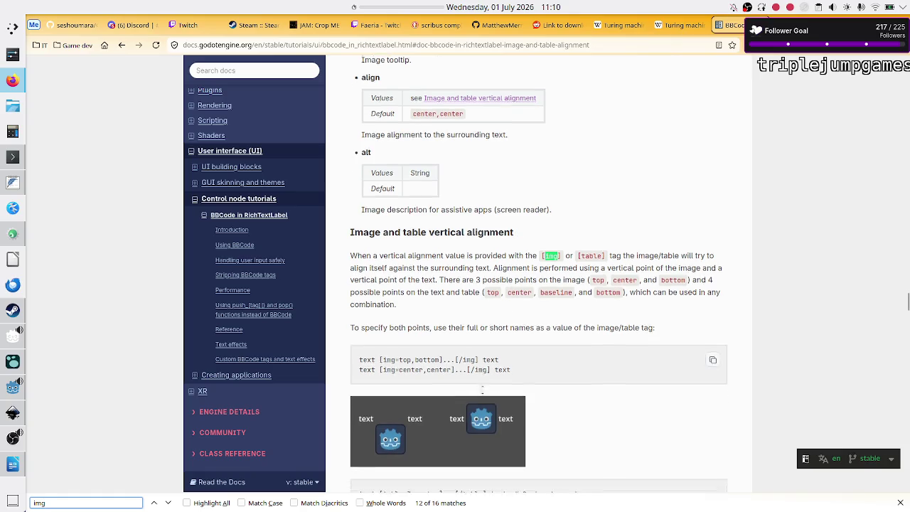
scroll(482, 393, "up", 4)
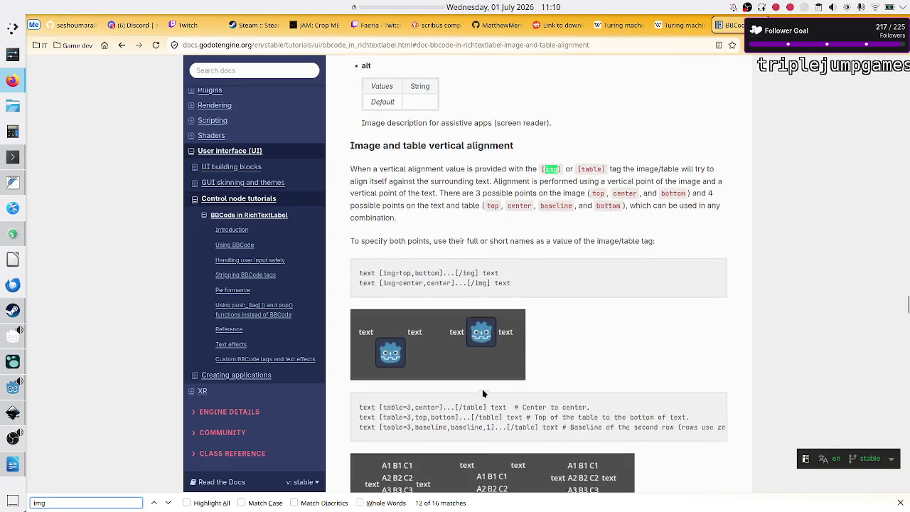
scroll(483, 394, "down", 3)
scroll(482, 392, "down", 20)
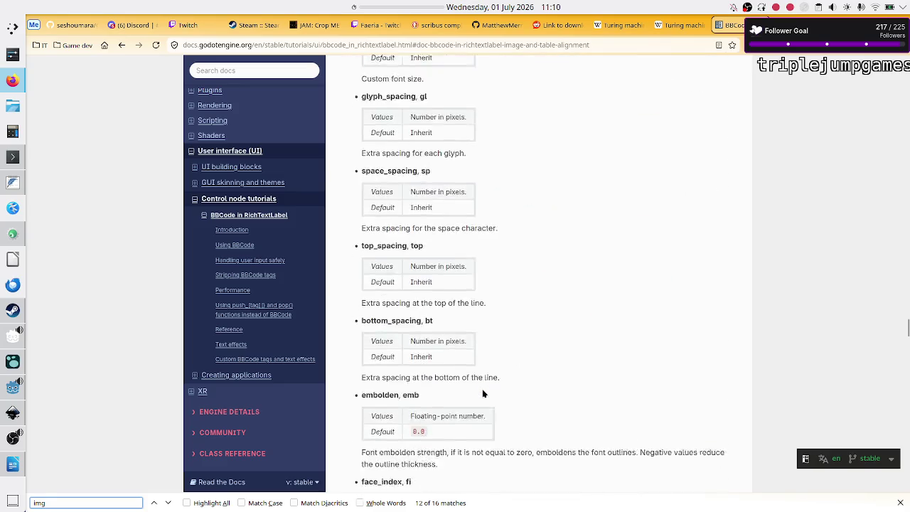
scroll(482, 393, "down", 6)
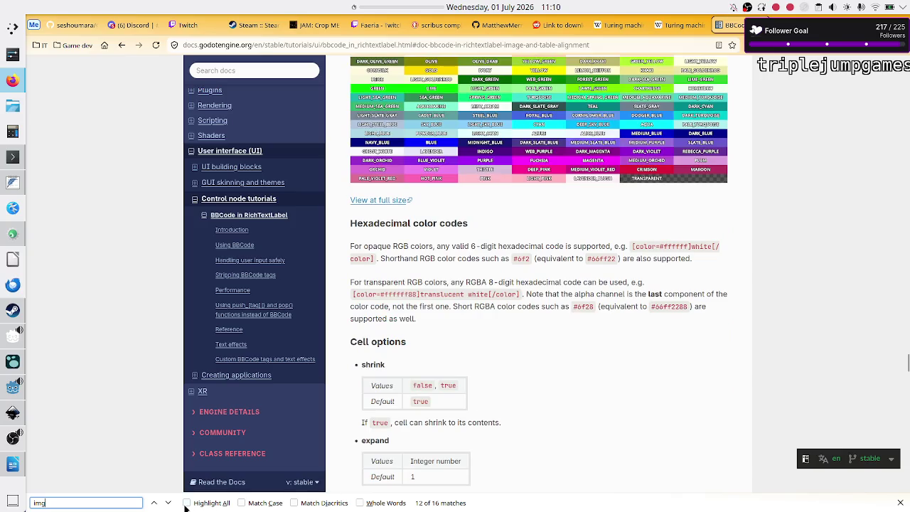
scroll(452, 346, "up", 20)
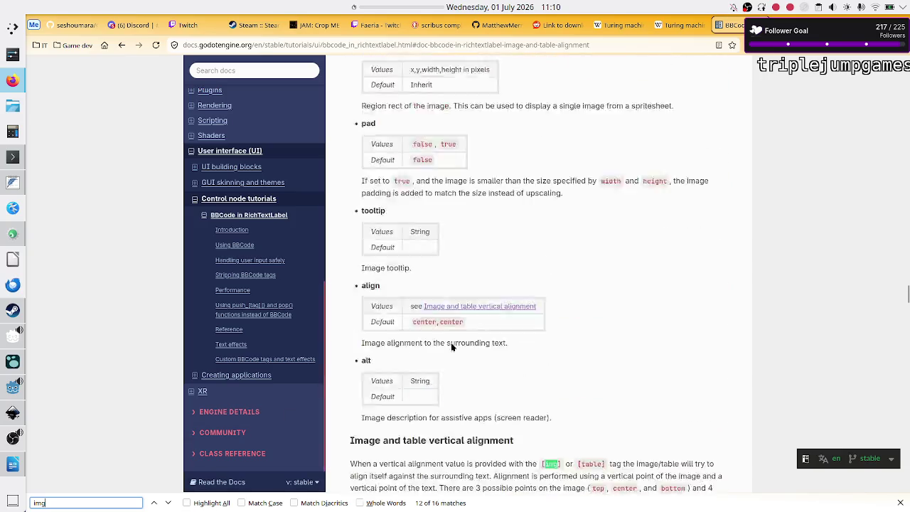
scroll(452, 347, "up", 20)
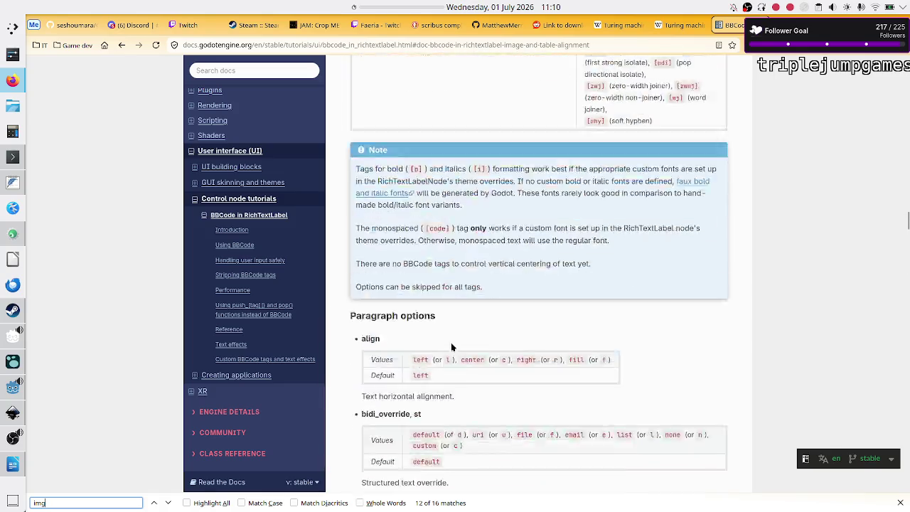
scroll(451, 347, "up", 20)
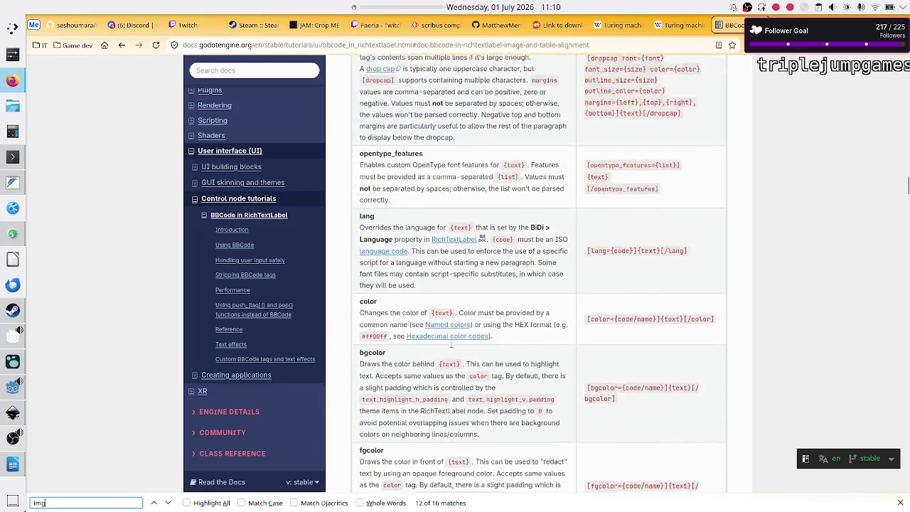
scroll(452, 346, "down", 4)
scroll(452, 346, "up", 9)
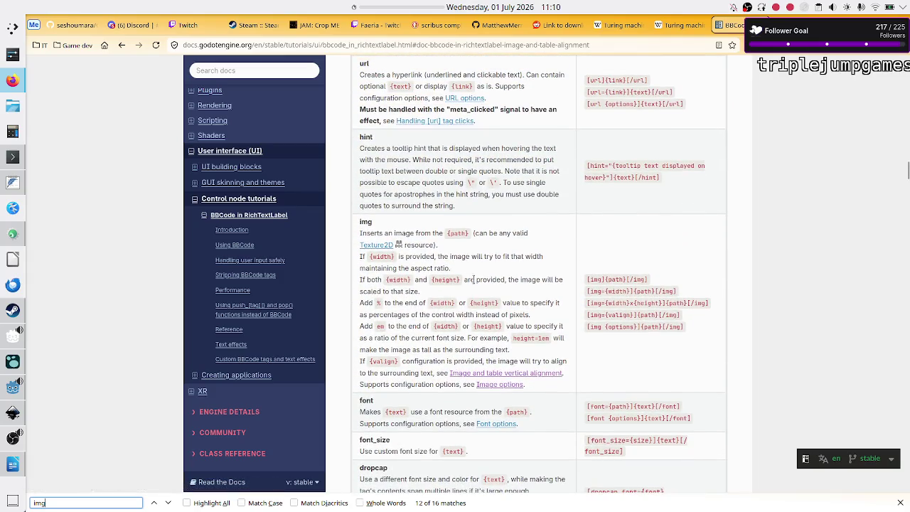
left_click_drag(608, 297, 643, 297)
left_click(638, 303)
Web-search 'can godot bbcode img tag load a gif?' from the browser home page
key("ctrl+Tab")
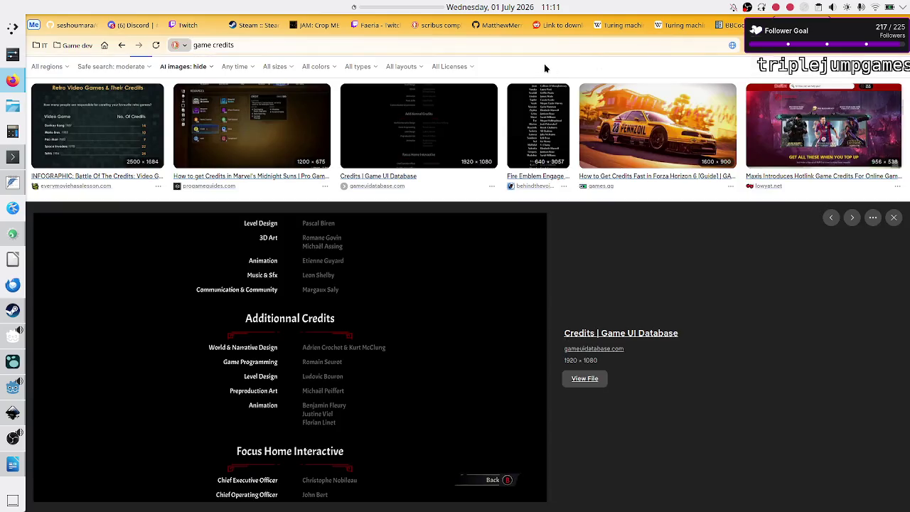
left_click(104, 45)
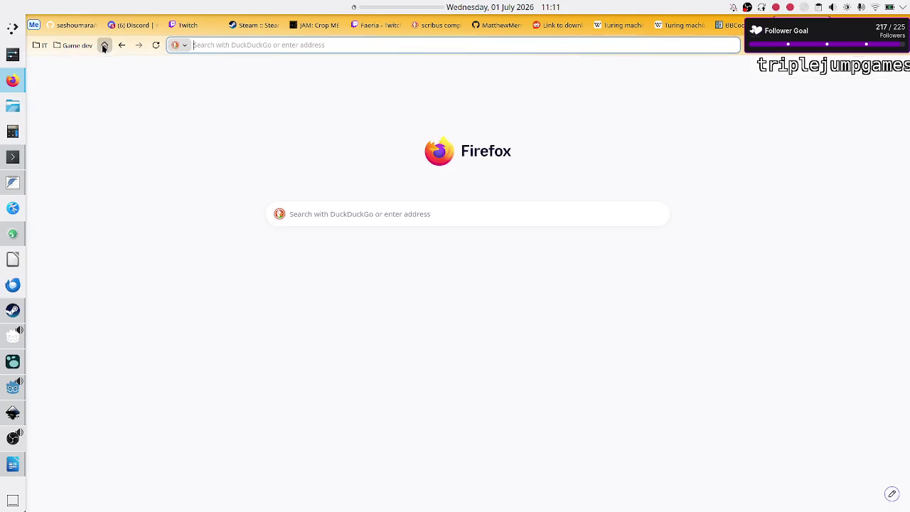
type("can")
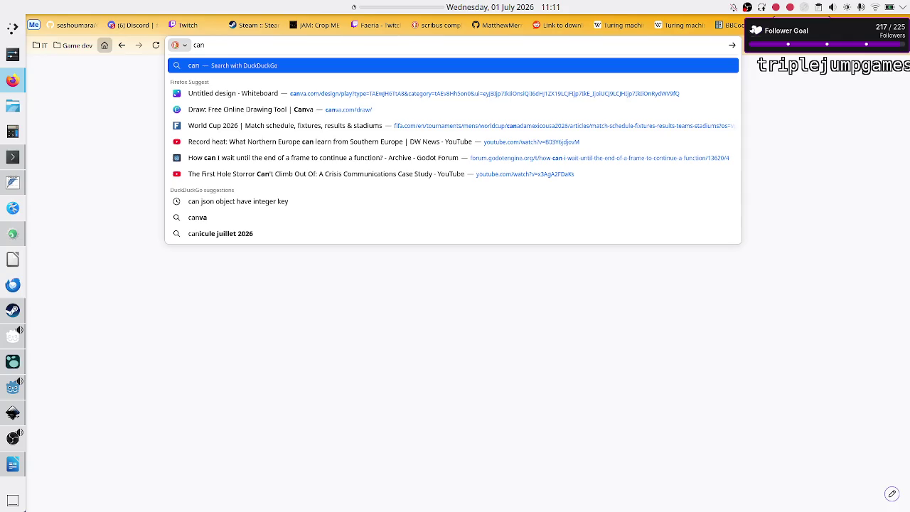
type(" godot ")
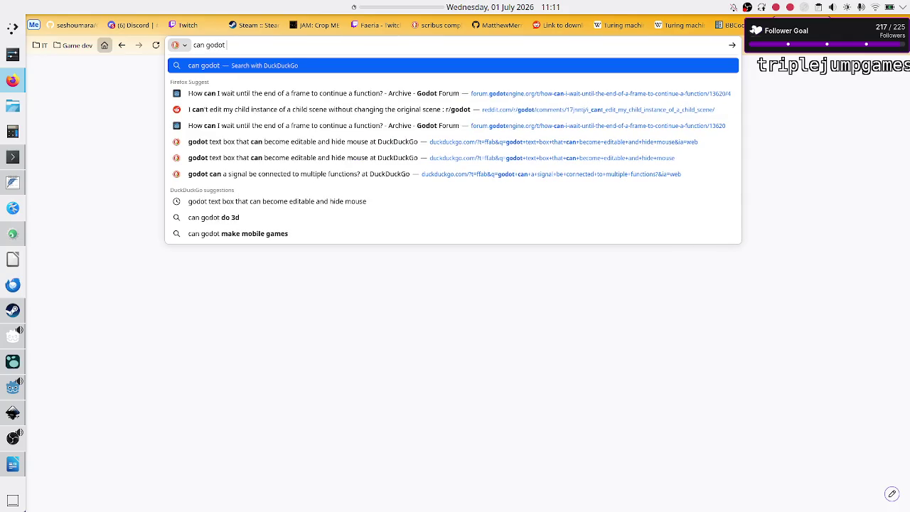
type("bbcode im")
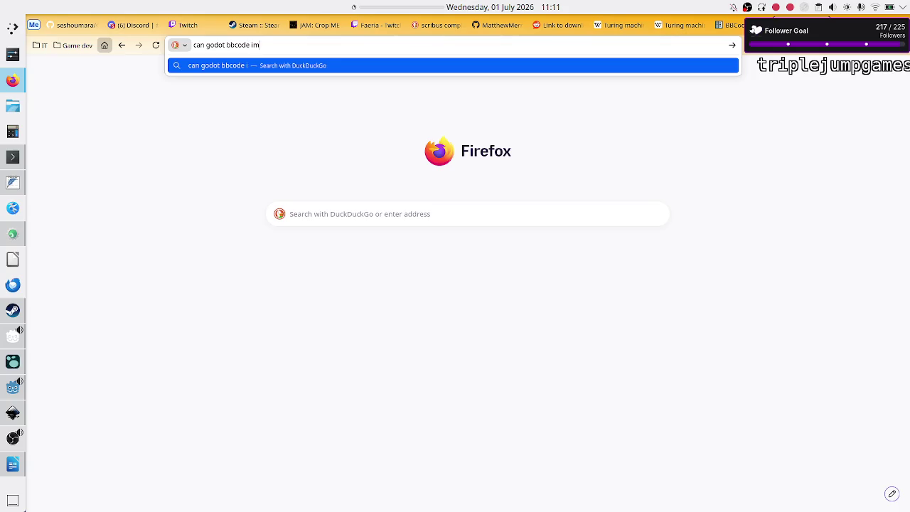
type("g tag load a gif?")
key("Return")
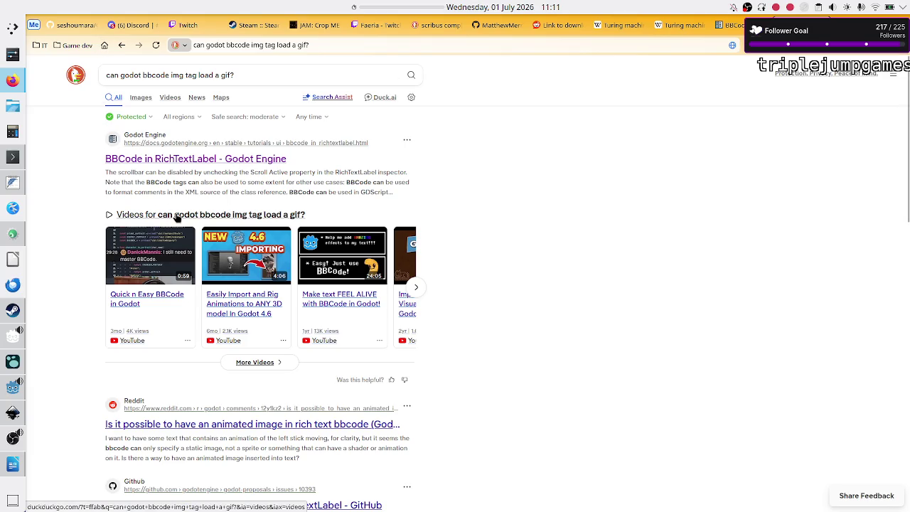
scroll(437, 371, "down", 2)
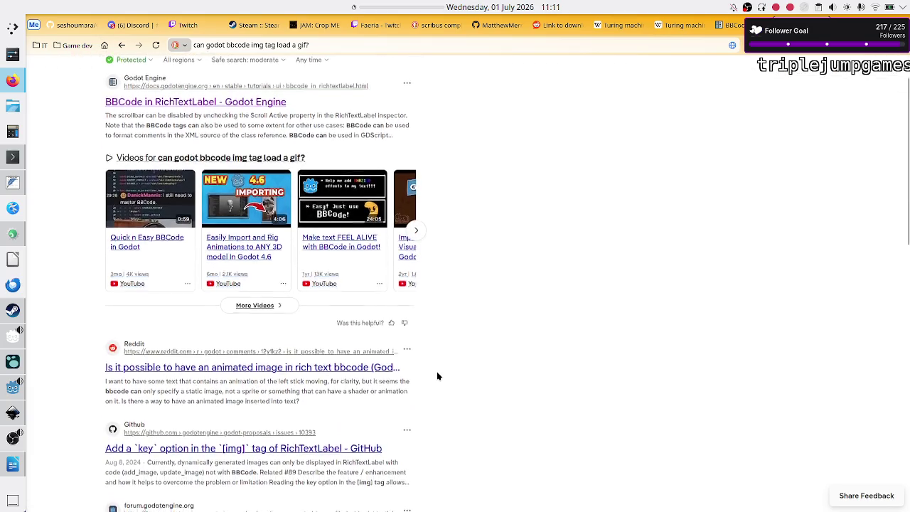
Read the Reddit thread on animated images in rich text bbcode, then follow its link to proposal 6759
left_click(269, 367)
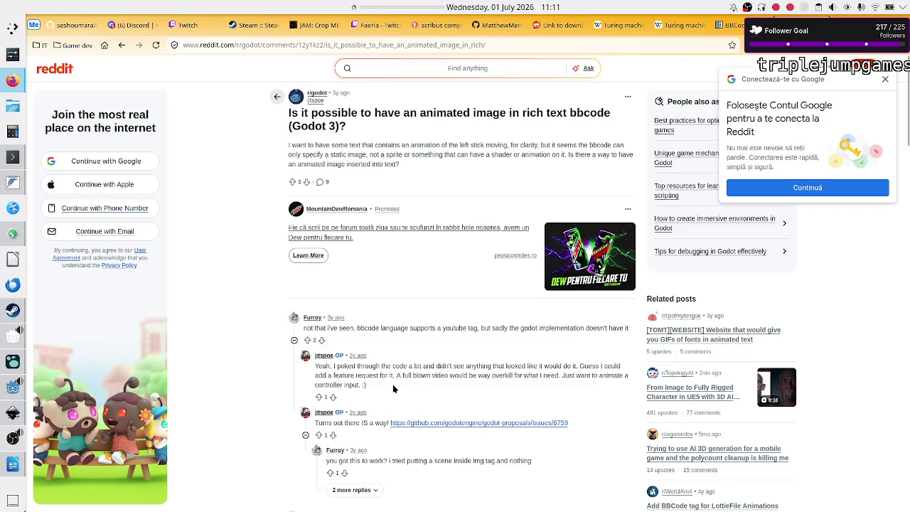
scroll(409, 385, "down", 2)
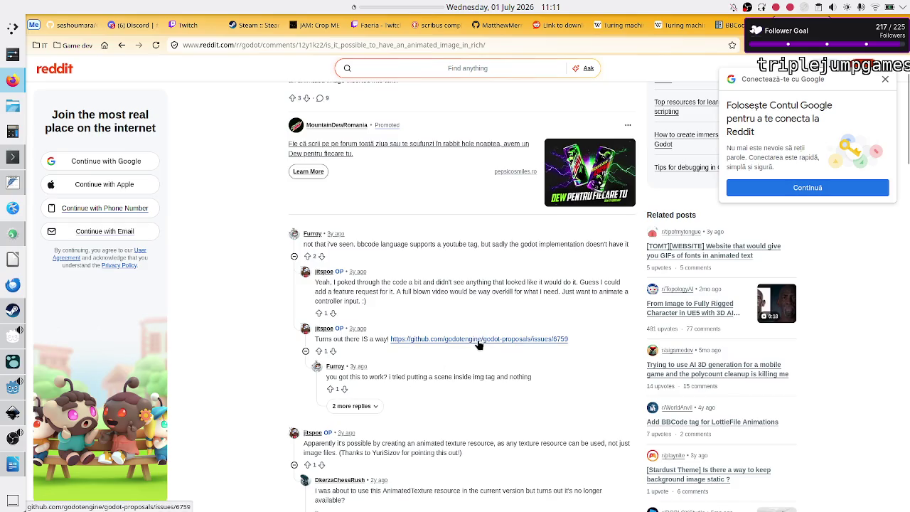
scroll(454, 393, "down", 1)
scroll(453, 393, "down", 1)
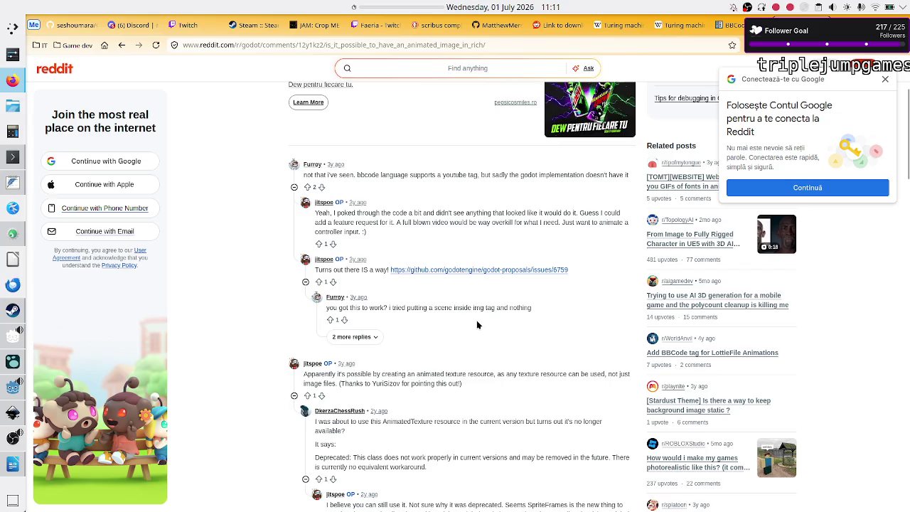
scroll(477, 325, "up", 5)
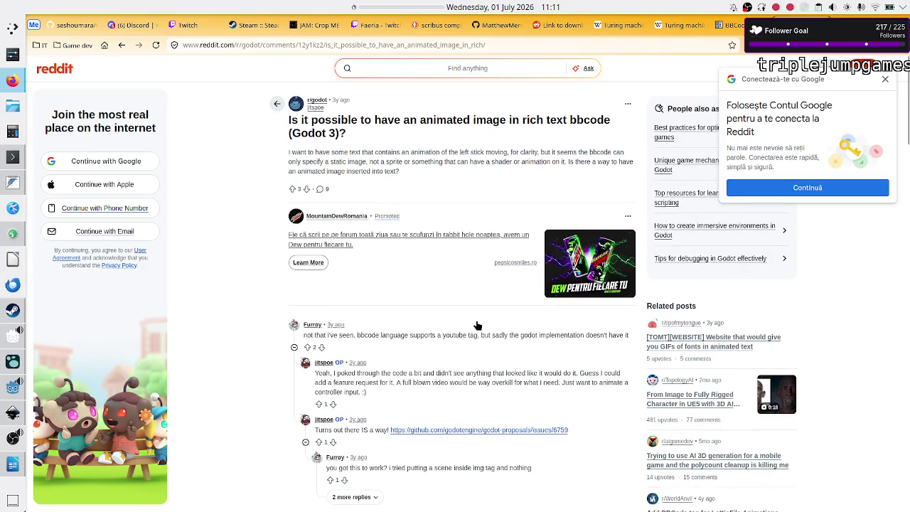
scroll(442, 270, "down", 1)
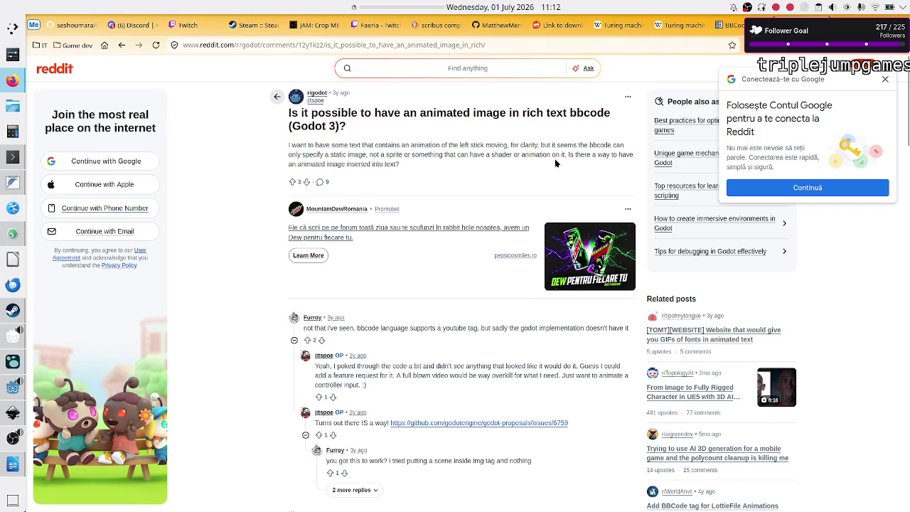
scroll(434, 341, "down", 3)
scroll(434, 341, "down", 3)
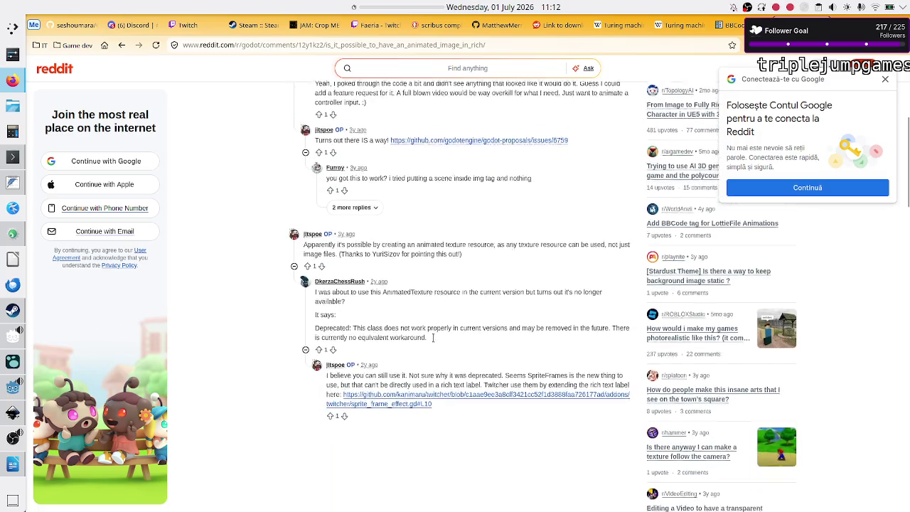
scroll(434, 341, "up", 2)
scroll(434, 342, "up", 1)
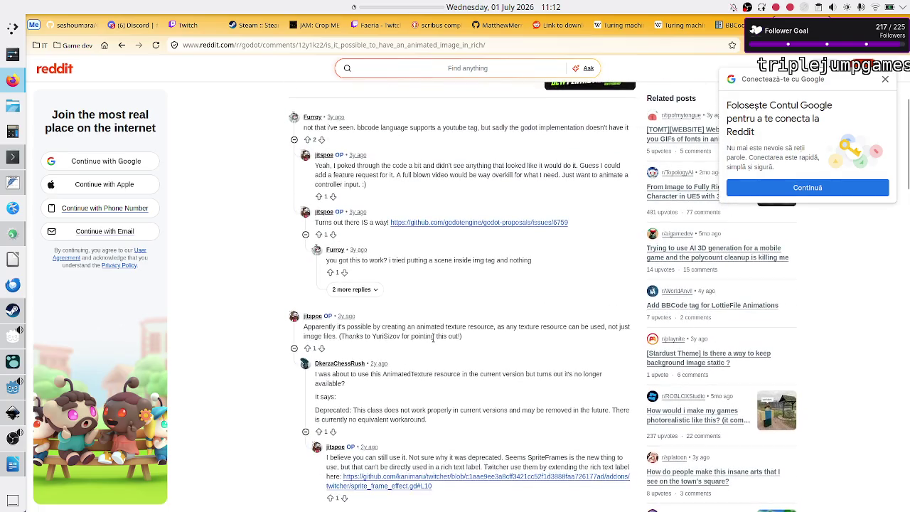
scroll(432, 338, "down", 1)
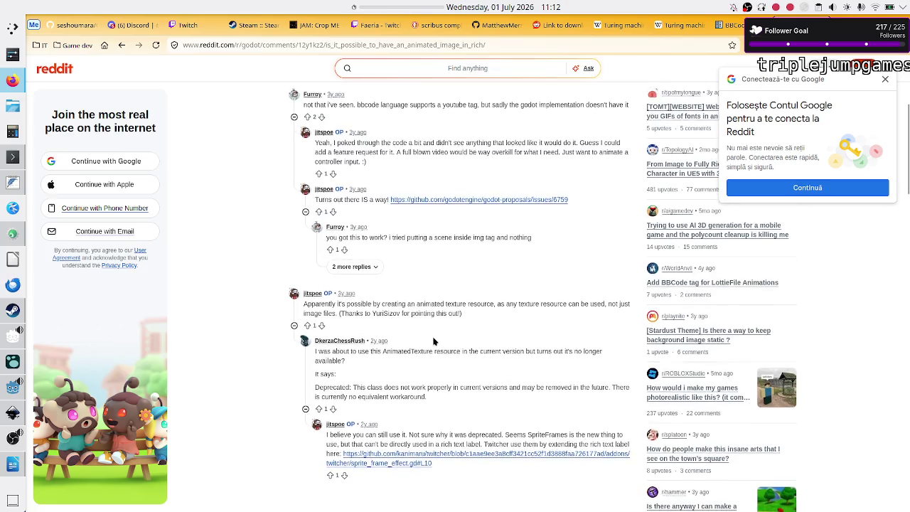
scroll(434, 342, "down", 1)
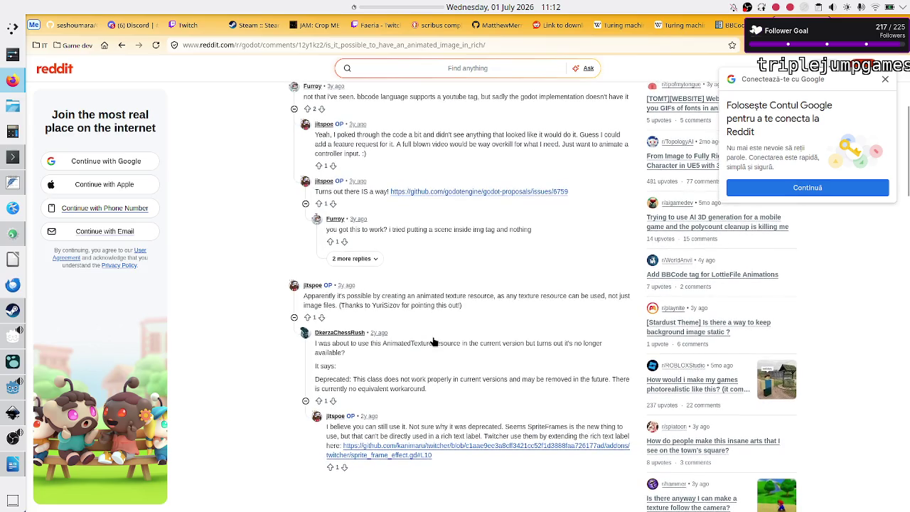
scroll(434, 342, "up", 2)
left_click(435, 342)
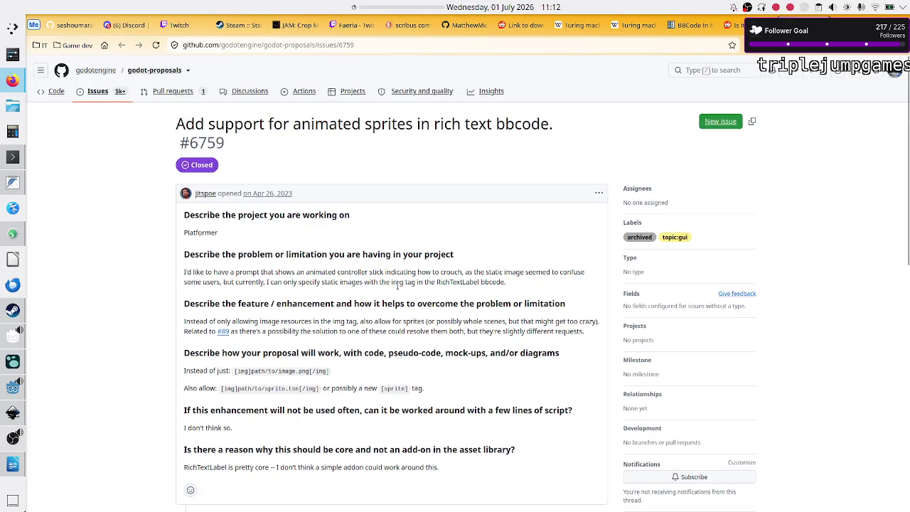
Read through GitHub proposal #6759's discussion, then return to the Godot editor
scroll(398, 285, "down", 5)
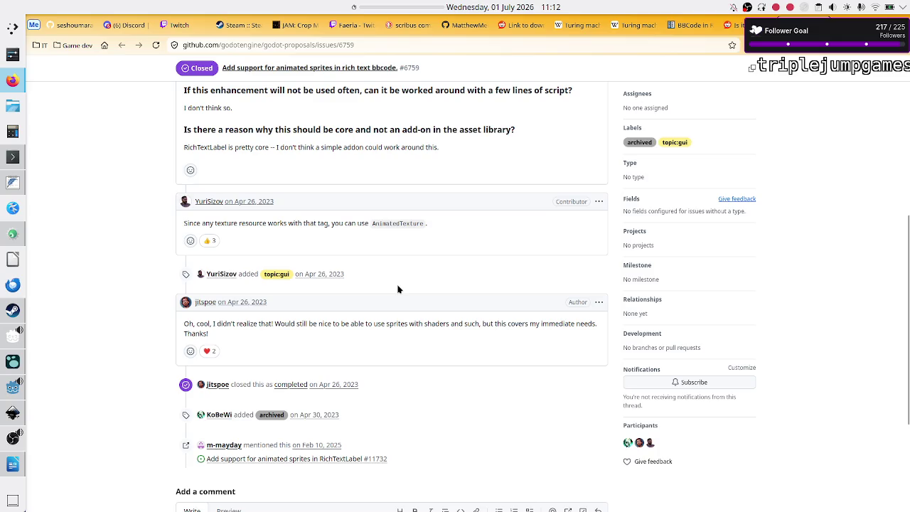
scroll(397, 288, "up", 5)
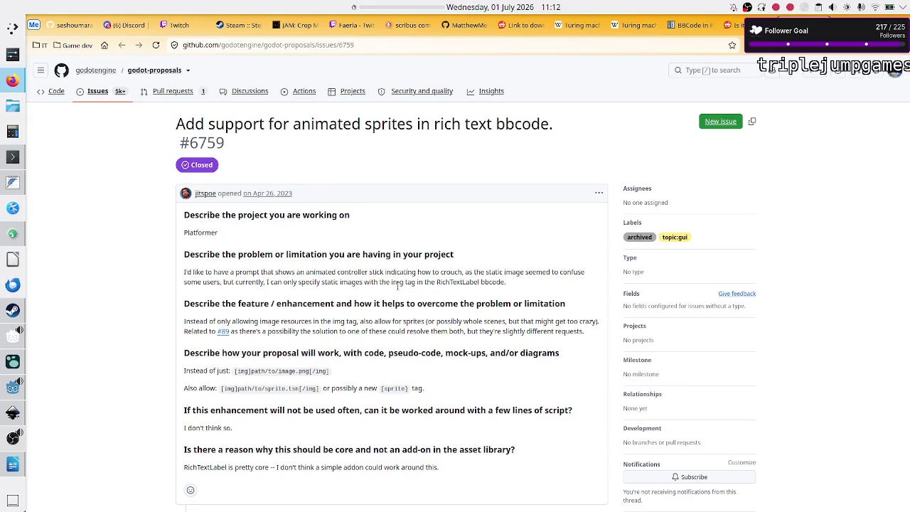
scroll(398, 285, "down", 5)
scroll(398, 289, "up", 5)
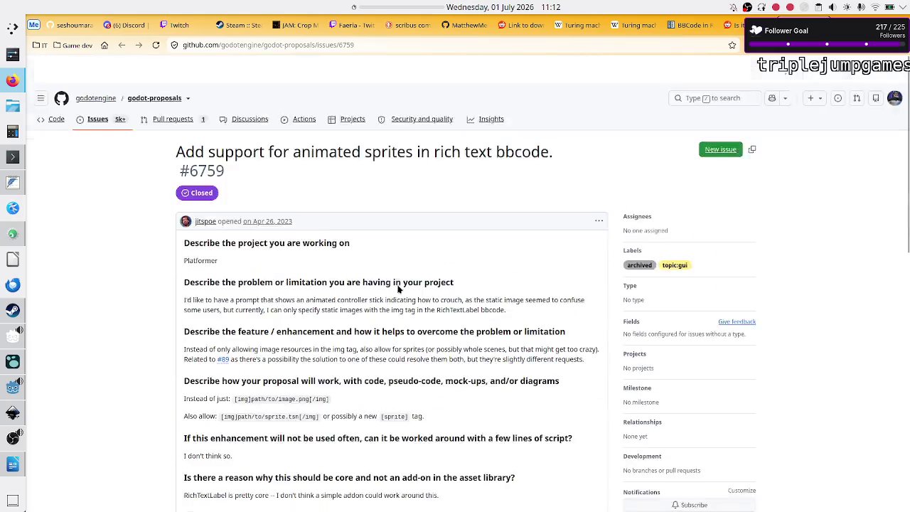
left_click(11, 386)
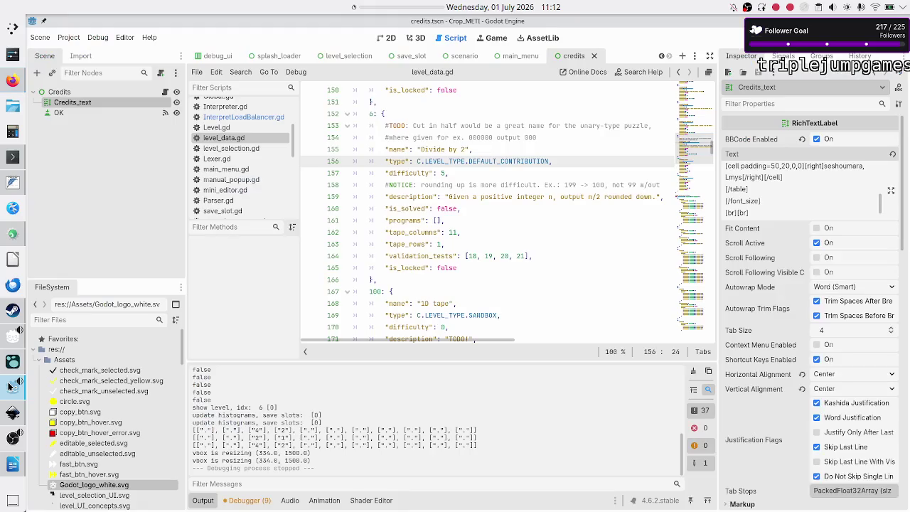
Switch the editor to the 2D view with the bottom Output panel collapsed
left_click(499, 219)
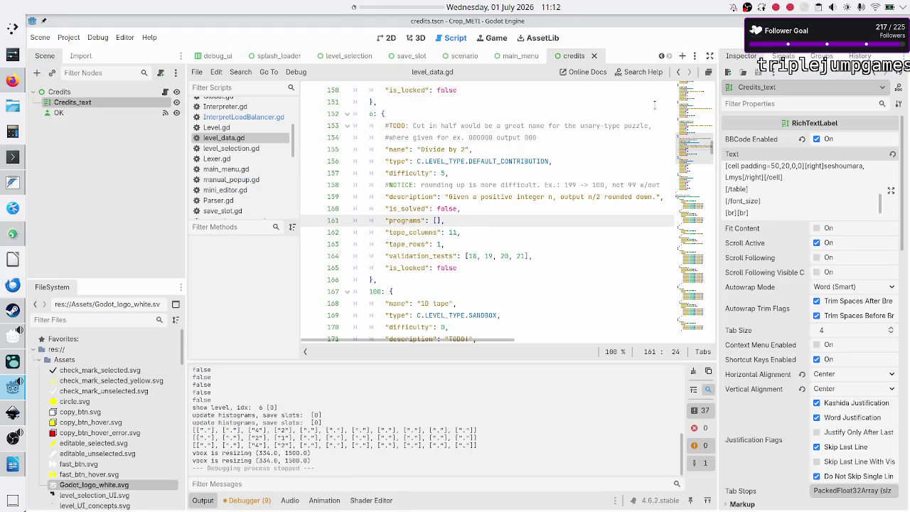
left_click(386, 37)
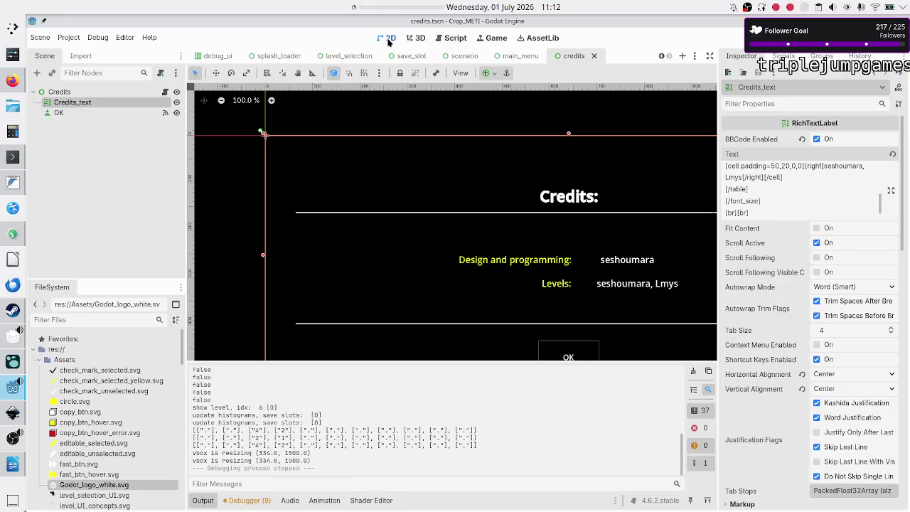
left_click(213, 500)
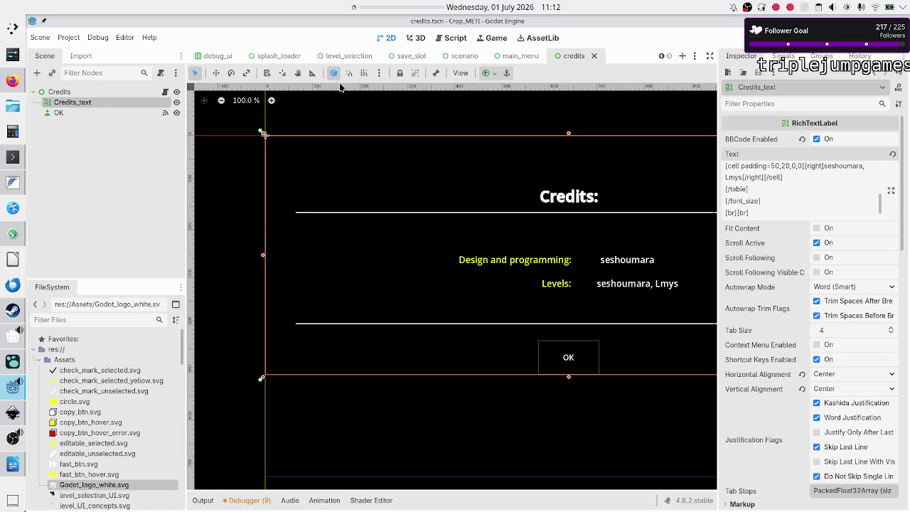
Close the credits, main_menu, scenario, save_slot, level_selection, splash_loader, debug_ui, Console_button and mini_editor scenes
left_click(594, 55)
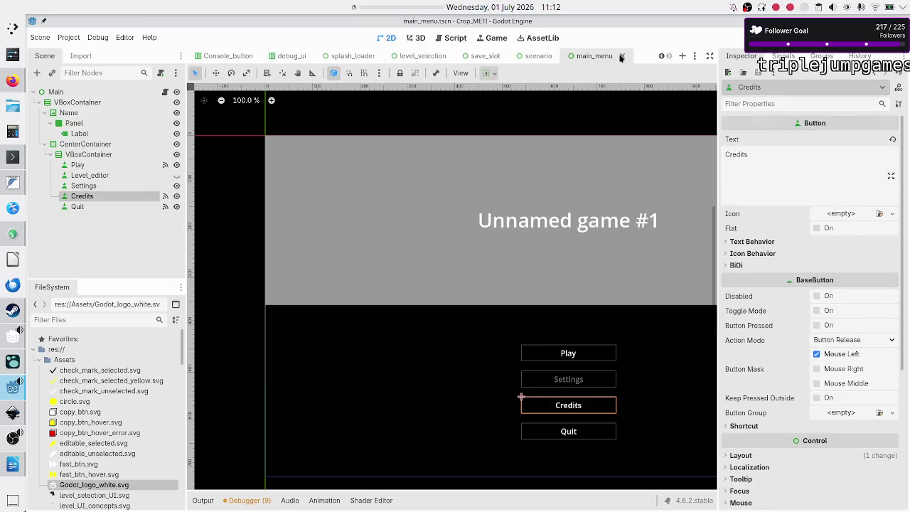
left_click(620, 56)
left_click(622, 56)
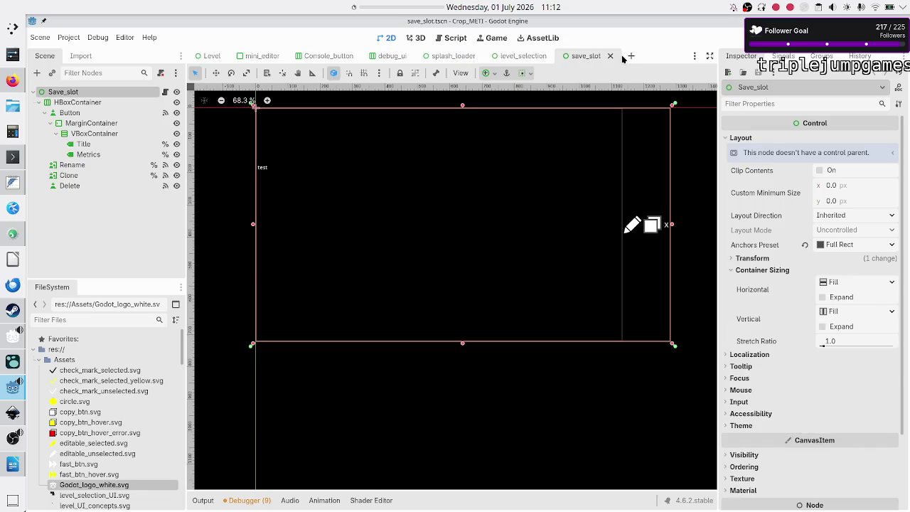
left_click(610, 56)
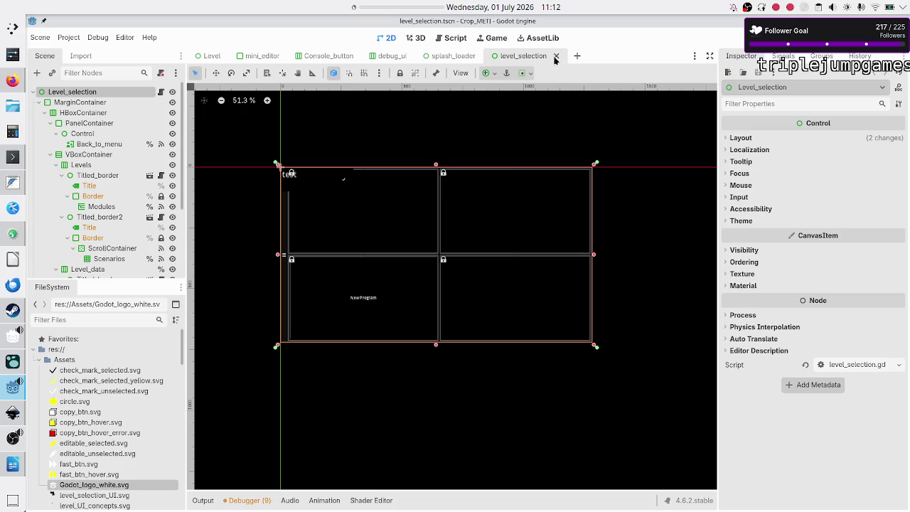
left_click(556, 56)
left_click(485, 57)
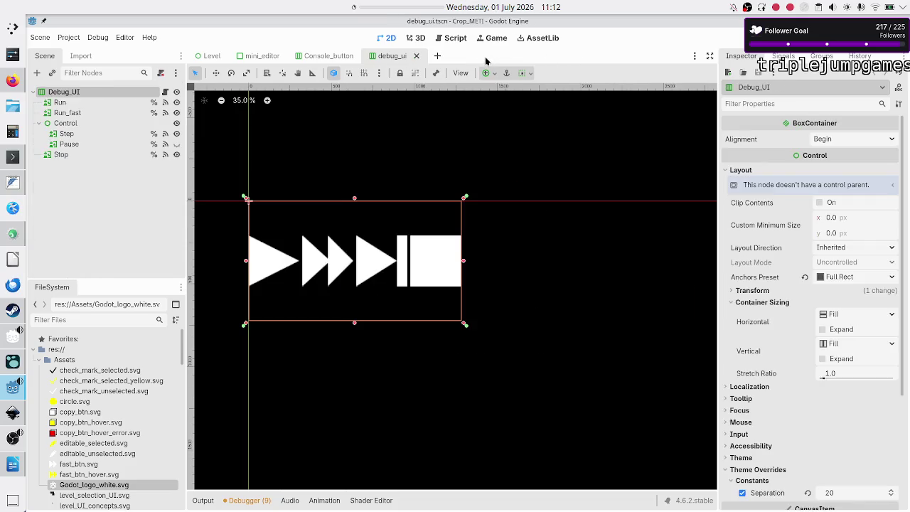
left_click(416, 56)
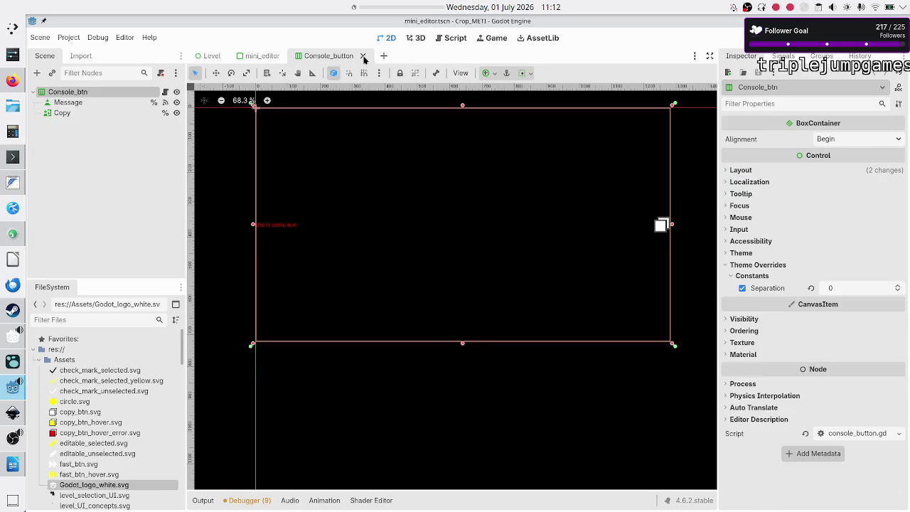
left_click(363, 56)
left_click(288, 56)
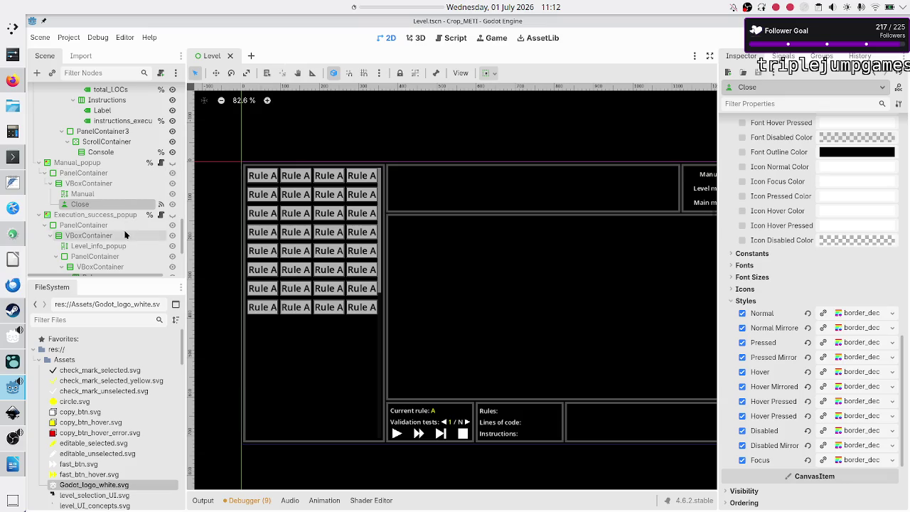
Select all of the Manual label's placeholder text, then switch to the BBCode in RichTextLabel docs
scroll(125, 235, "down", 3)
scroll(125, 234, "up", 1)
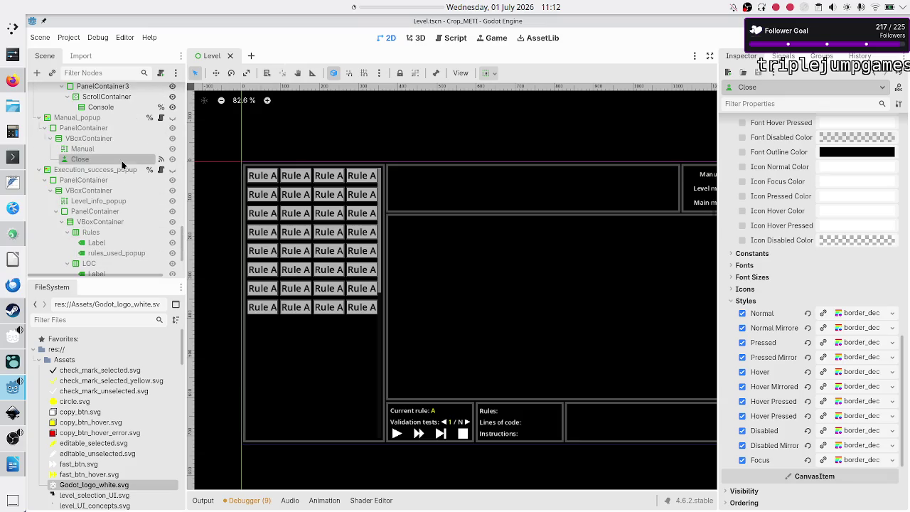
left_click(98, 148)
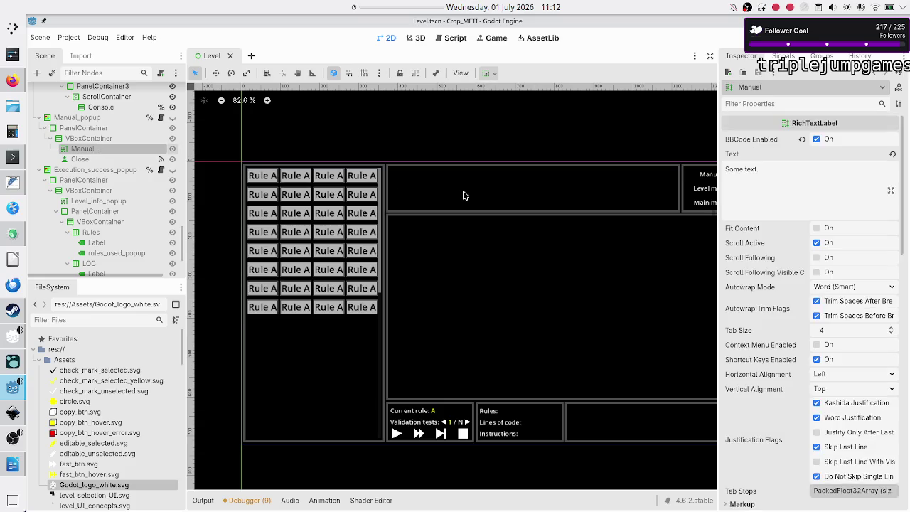
left_click(807, 185)
key("ctrl+a")
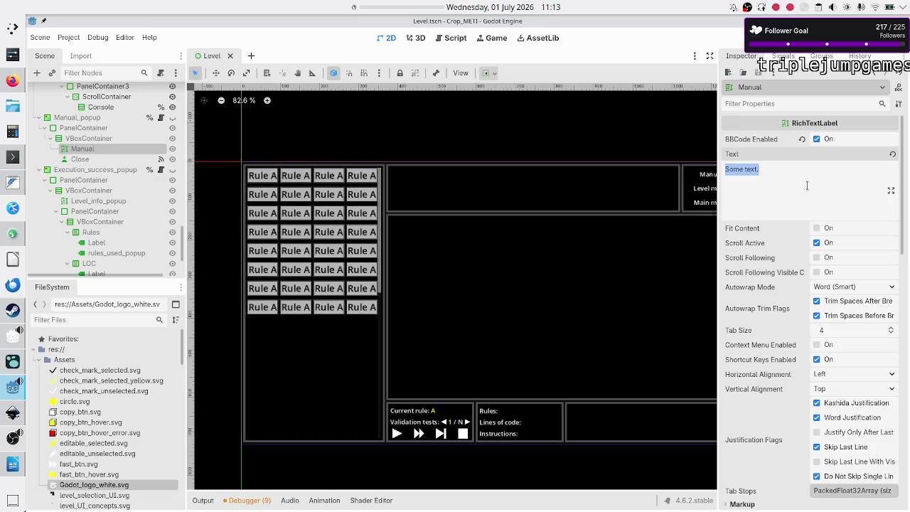
key("alt+Tab")
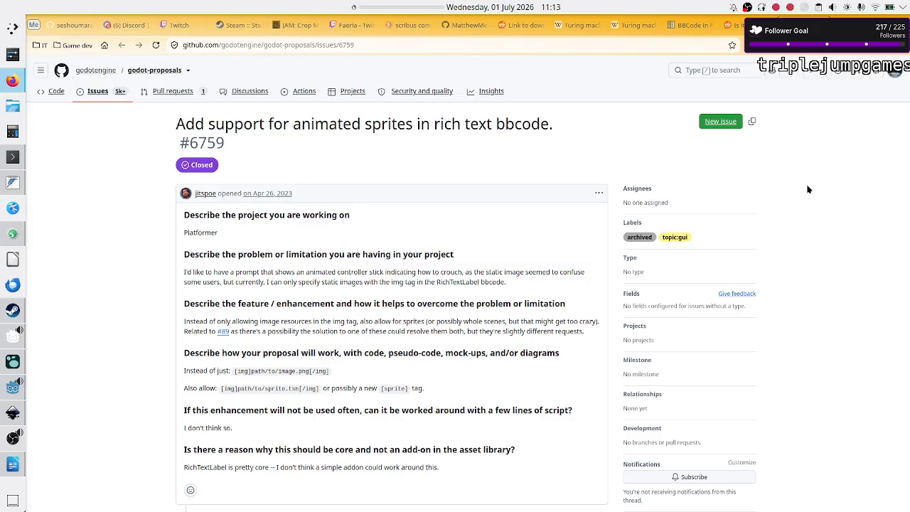
left_click(690, 25)
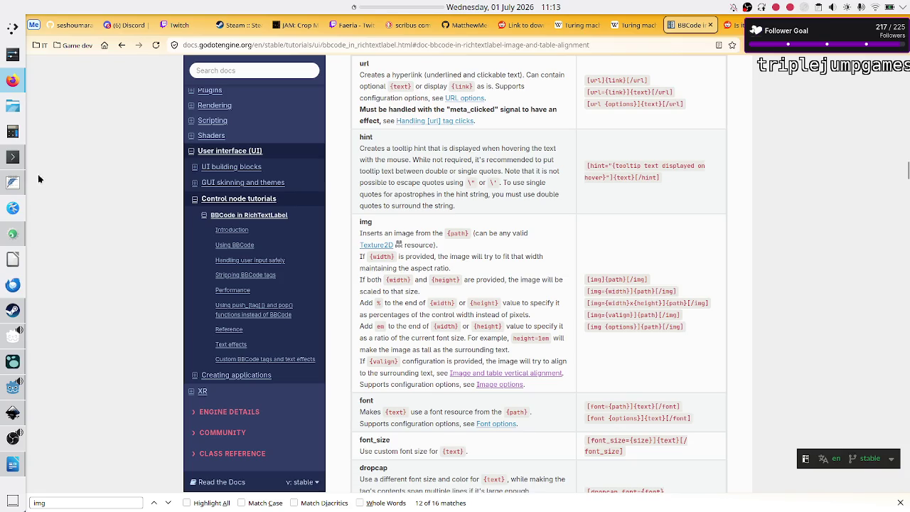
Bring the Konsole terminal to the front
left_click(11, 162)
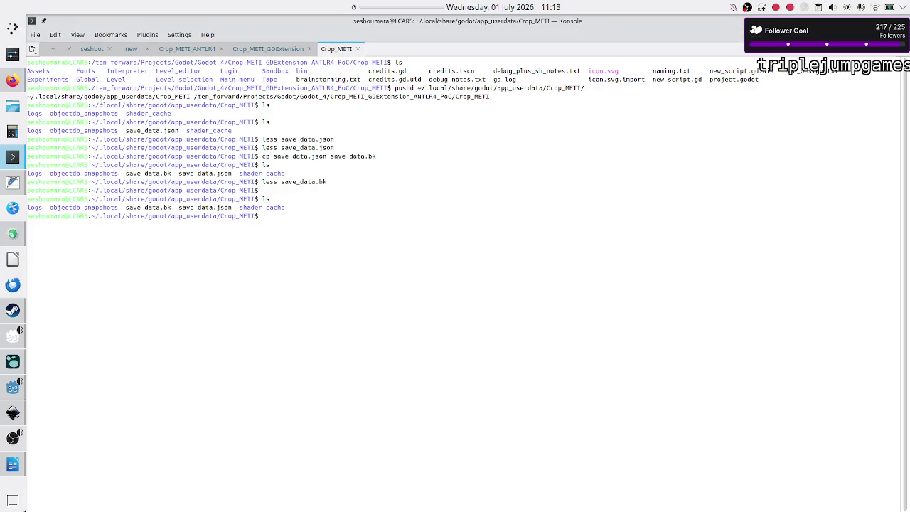
In a new Konsole tab, change into the ~/Pictures folder
left_click(32, 48)
type("cd")
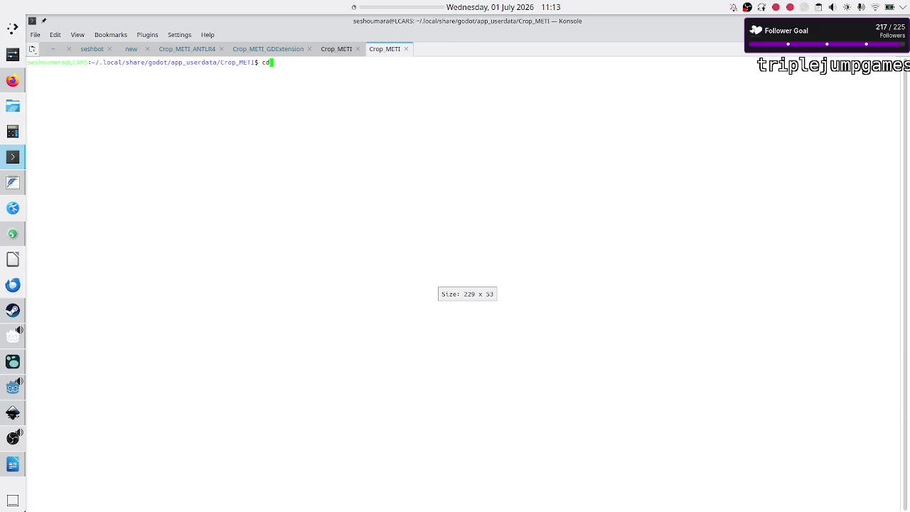
key("Return")
type("cd")
key("Tab")
key("Tab")
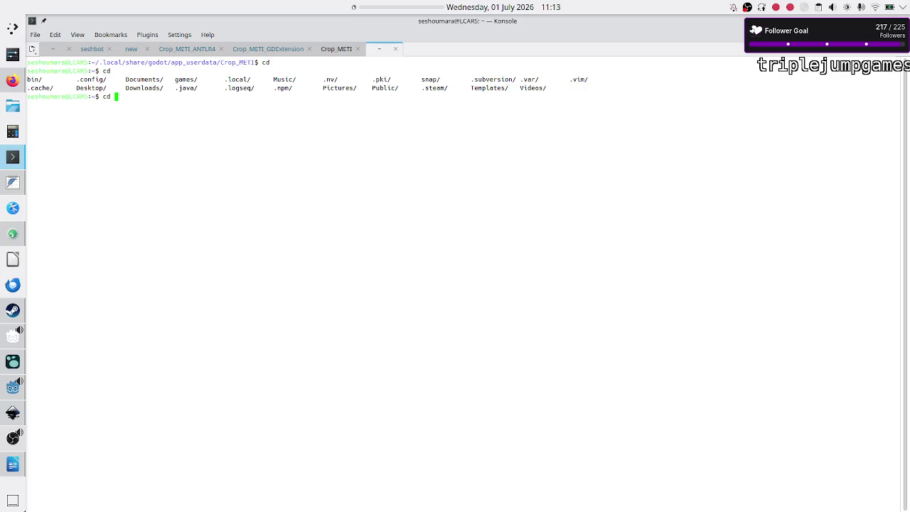
type("Pictures/")
key("Return")
List the GIF files there and open Game_1_preview.gif in Gwenview
type("l")
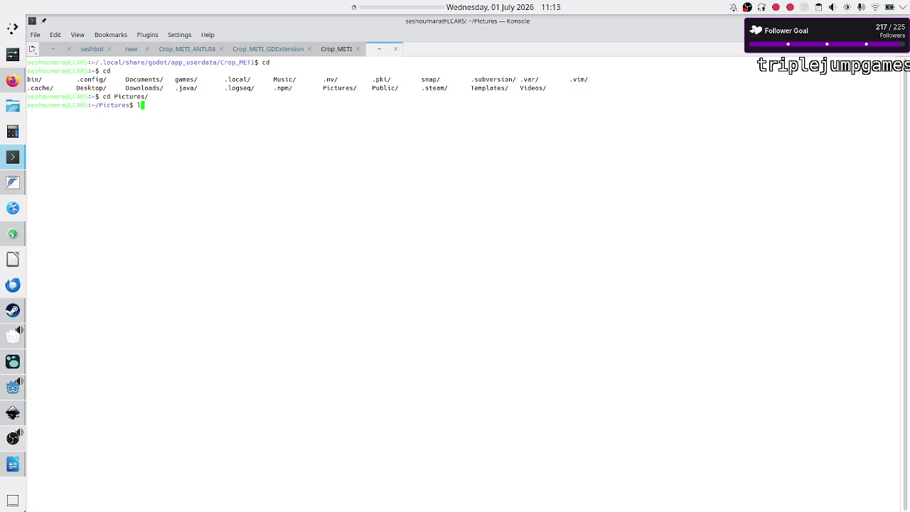
type("s *.gif")
key("Return")
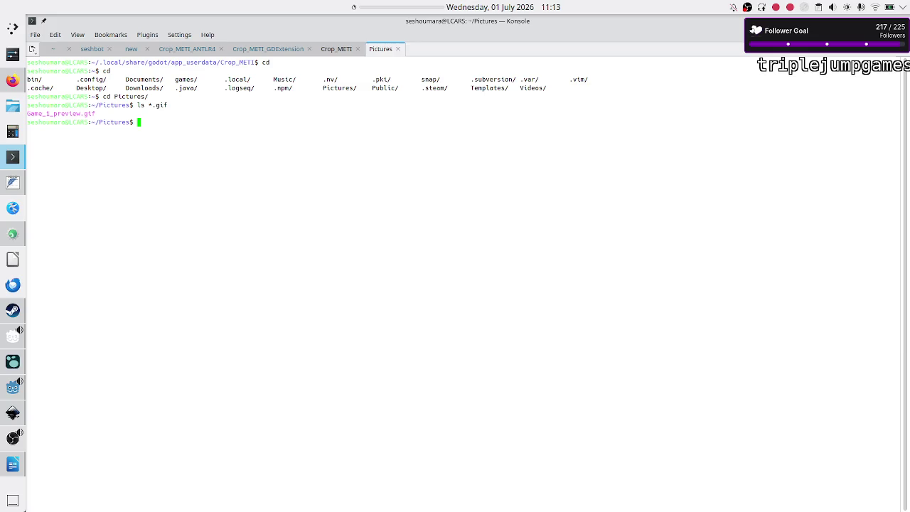
type("gwenview GA")
key("BackSpace")
type("a")
key("Tab")
key("Return")
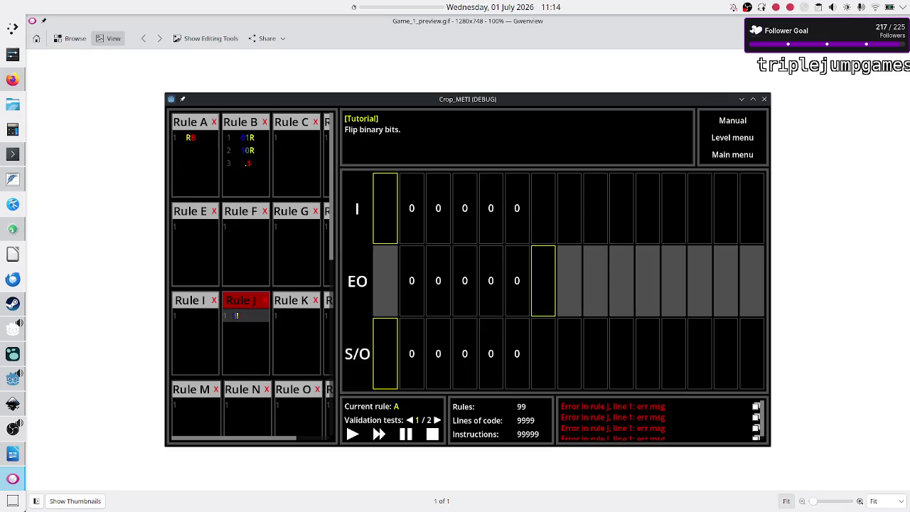
Close Gwenview, delete the Manual label's 'Some text.' in Godot's Inspector, and return to Konsole
key("ctrl+q")
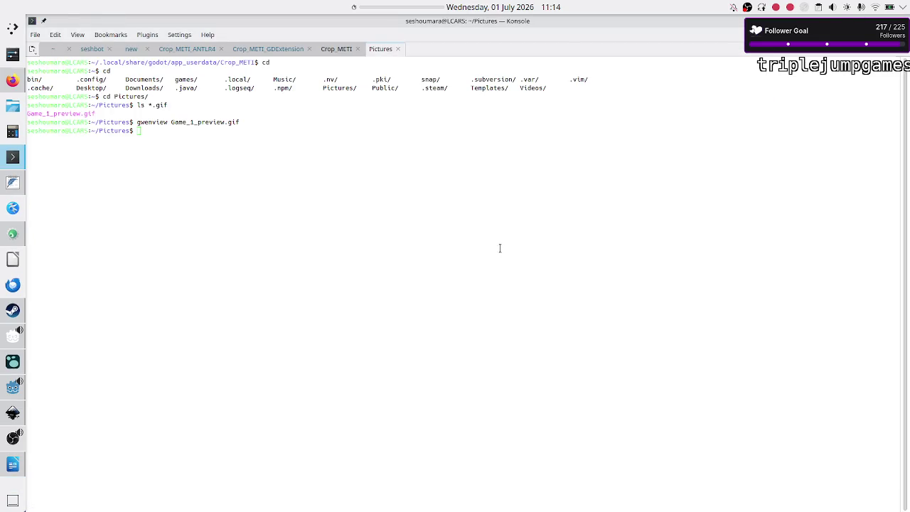
key("alt+Tab")
key("alt+Tab")
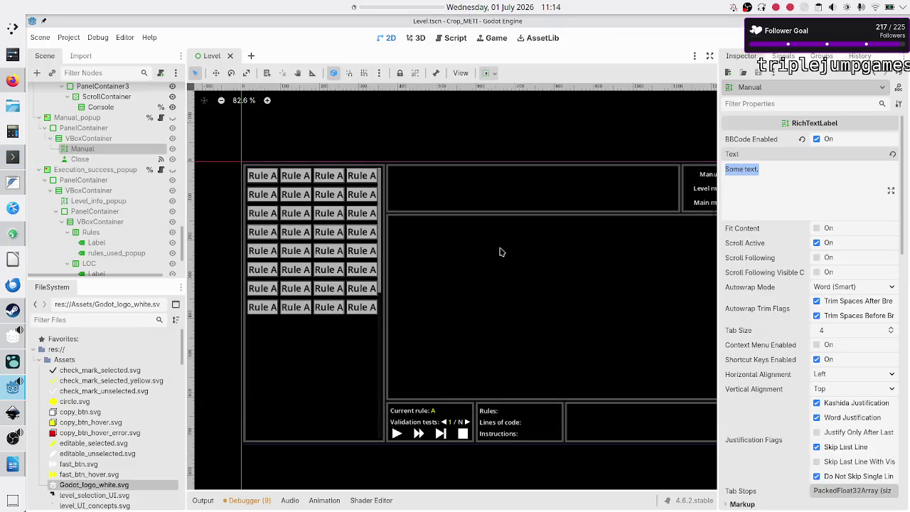
left_click(800, 183)
key("BackSpace")
key("BackSpace")
key("BackSpace")
key("BackSpace")
key("BackSpace")
key("BackSpace")
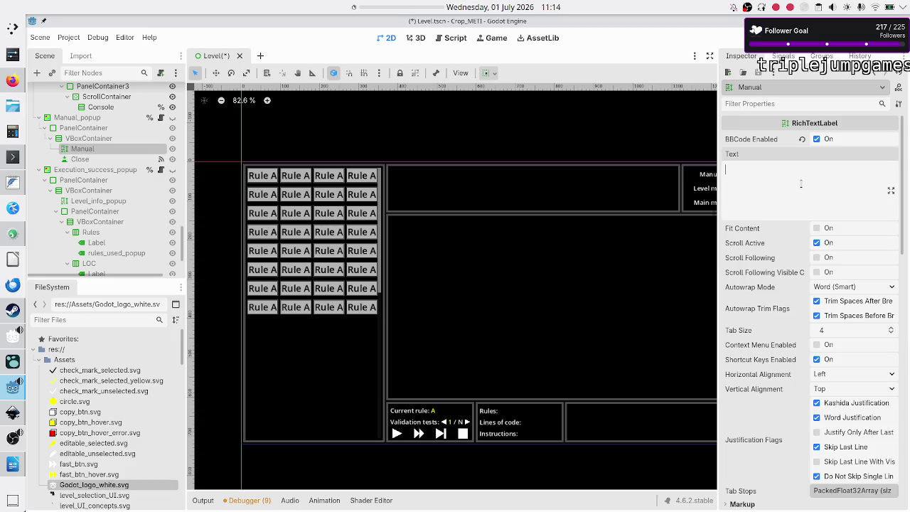
left_click(12, 156)
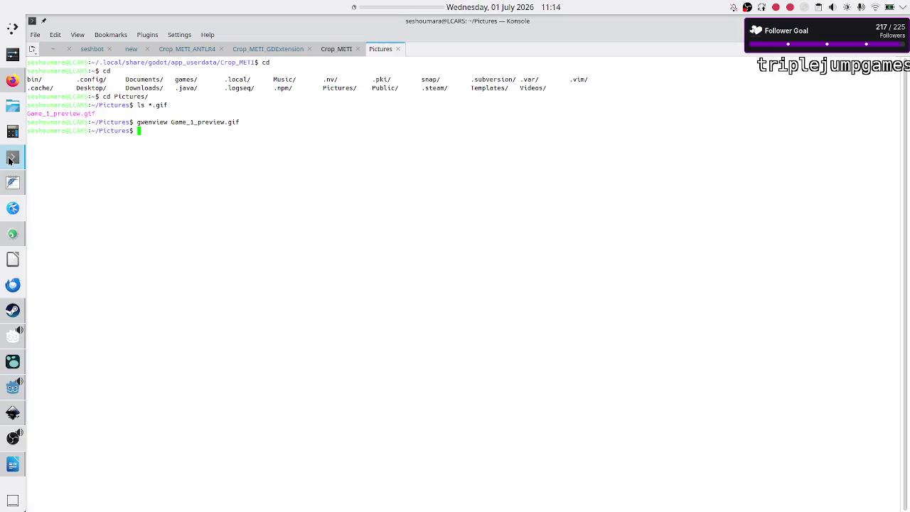
Copy Game_1_preview.gif into the Crop_METI project's Assets folder with cp
type("cp Ga")
key("Tab")
type("/ten")
key("Tab")
type("Pro")
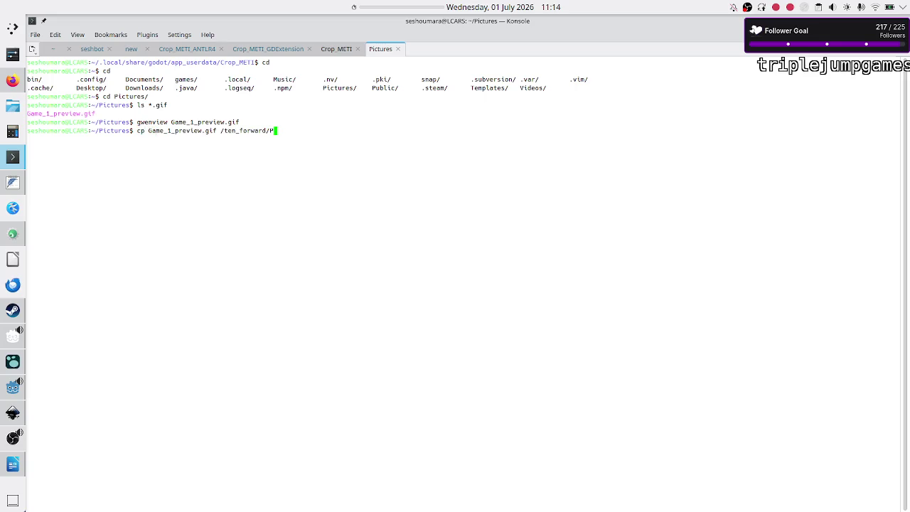
key("Tab")
type("God")
key("Tab")
type("Go")
key("Tab")
type("Cr")
key("Tab")
type("Cr")
key("Tab")
type("AAS")
key("Tab")
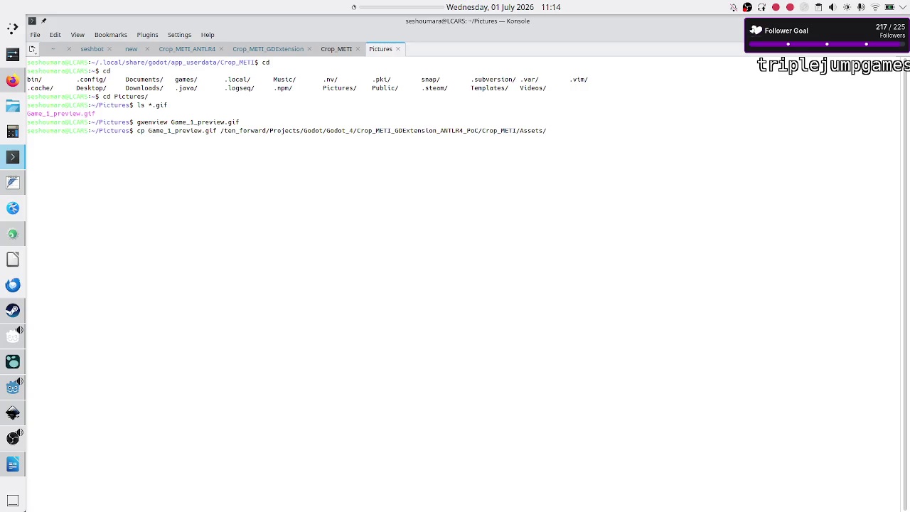
key("Tab")
key("Tab")
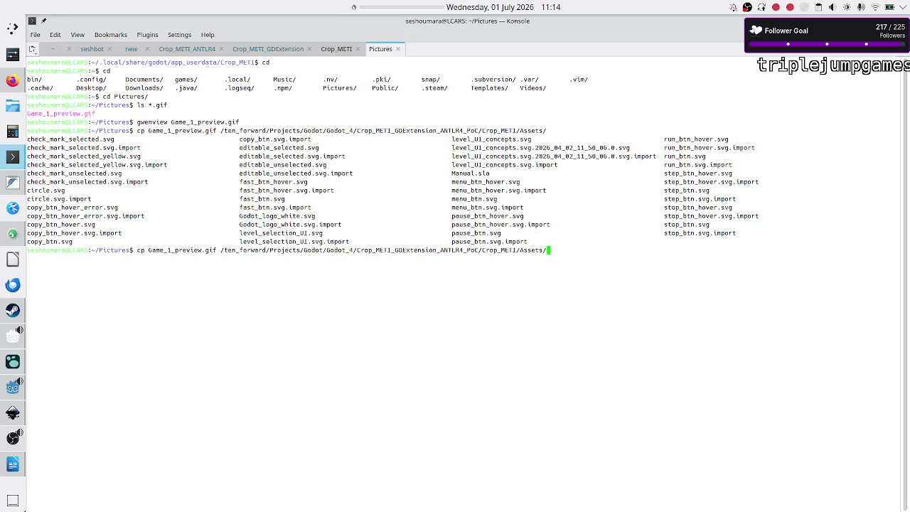
key("Return")
Edit the recalled command to cd into the Assets folder and list its files
key("Up")
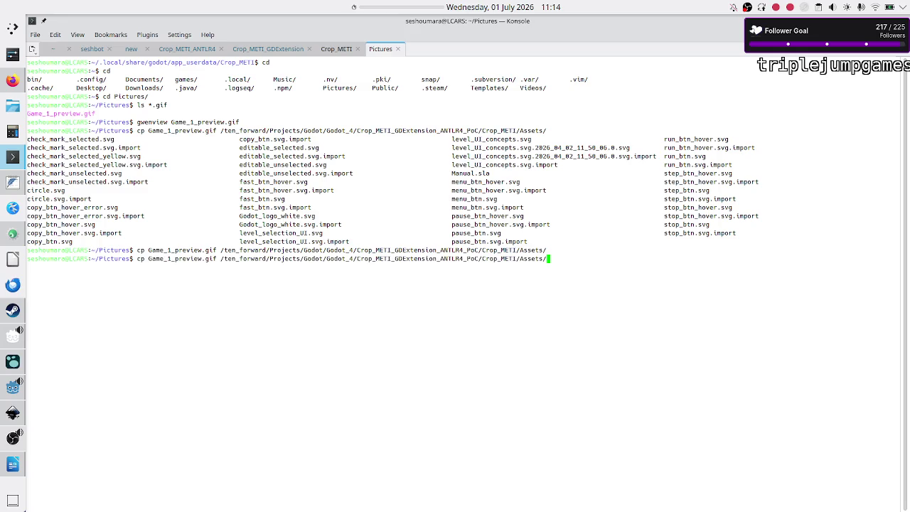
key("Home")
key("Delete")
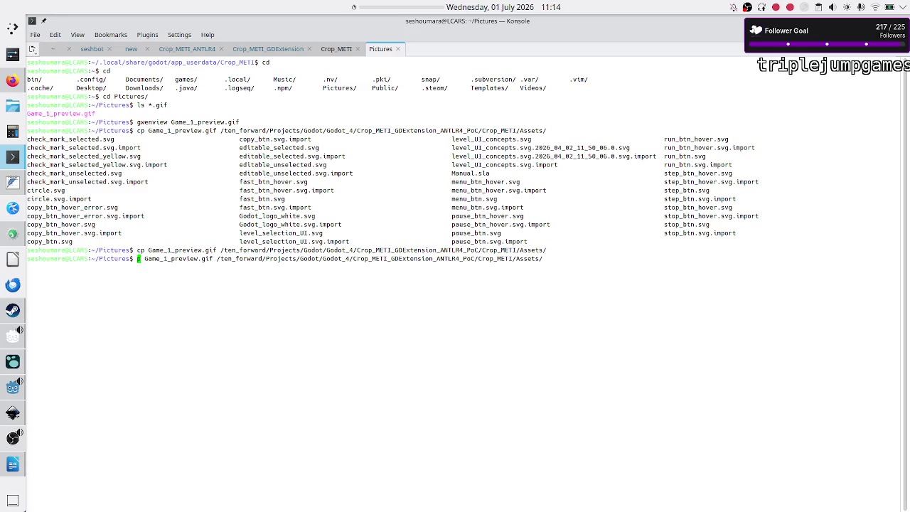
key("Delete")
key("Delete")
key("Delete")
type("cd")
key("Return")
type("ls")
key("Return")
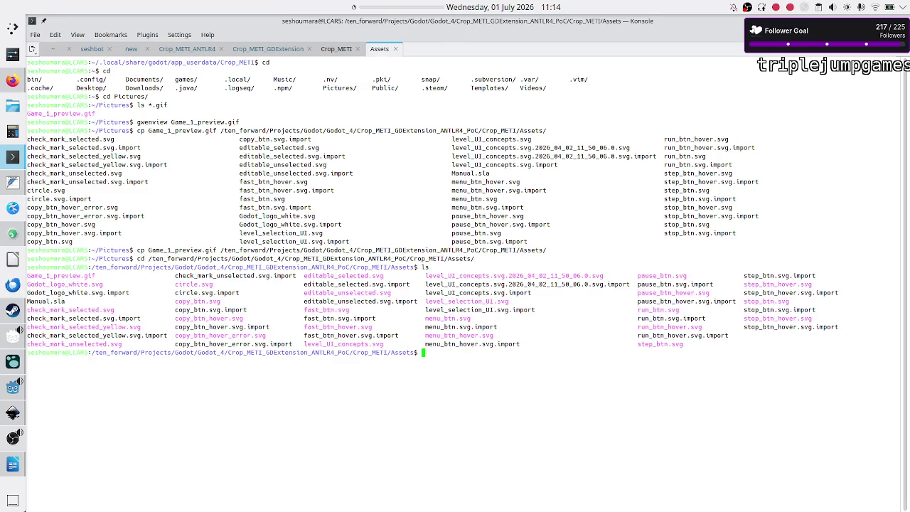
Create a Screenshots folder and move Game_1_preview.gif into it
type("mkdir Scre")
type("enshots")
key("Return")
type("mv Gam")
key("Tab")
type("Scre")
key("Tab")
key("Return")
Enter the Screenshots folder and list its contents
type("cd Sc")
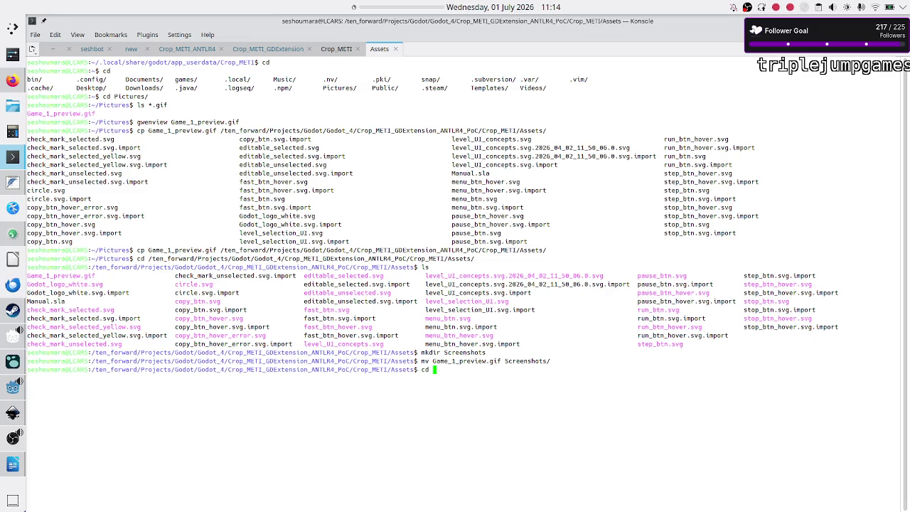
key("Tab")
key("Return")
type("ls")
key("Return")
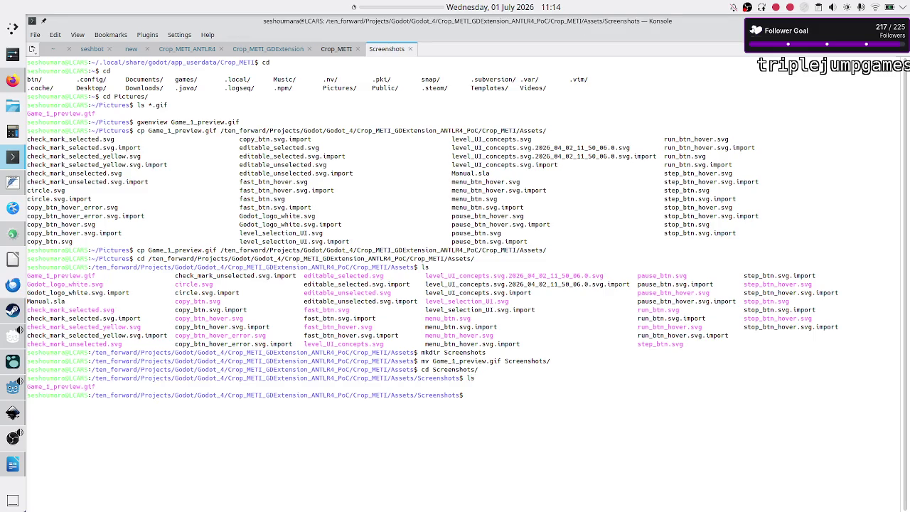
key("alt+Tab")
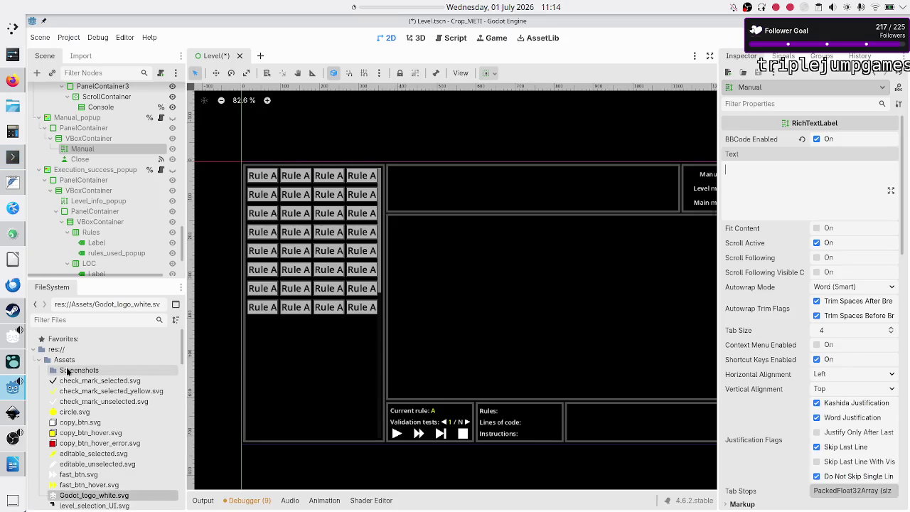
Open Assets/Screenshots in Godot's FileSystem dock and confirm with ls that Game_1_preview.gif is there
left_click(67, 370)
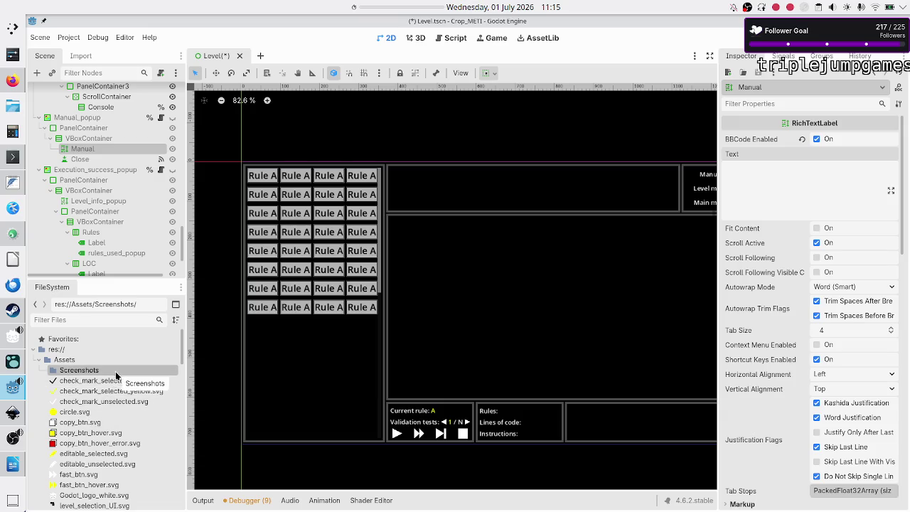
scroll(99, 405, "down", 2)
scroll(99, 411, "up", 2)
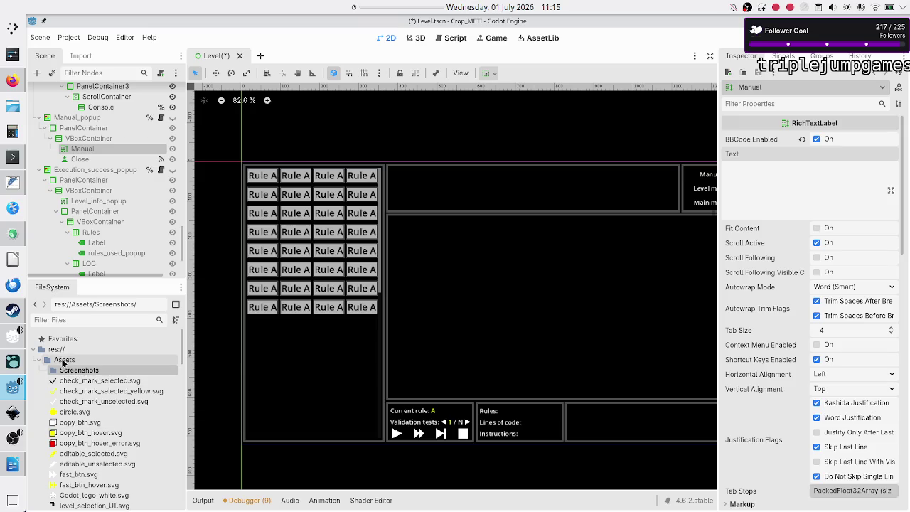
key("alt+Tab")
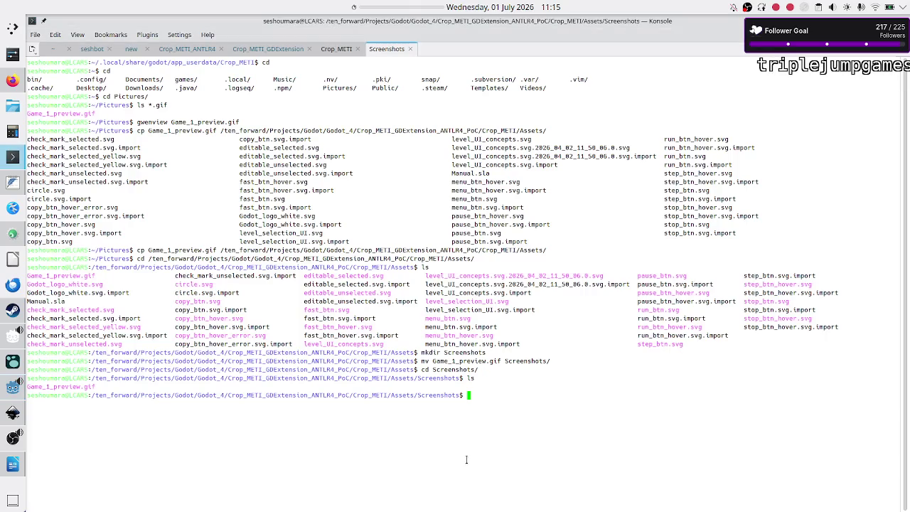
type("ls")
key("Return")
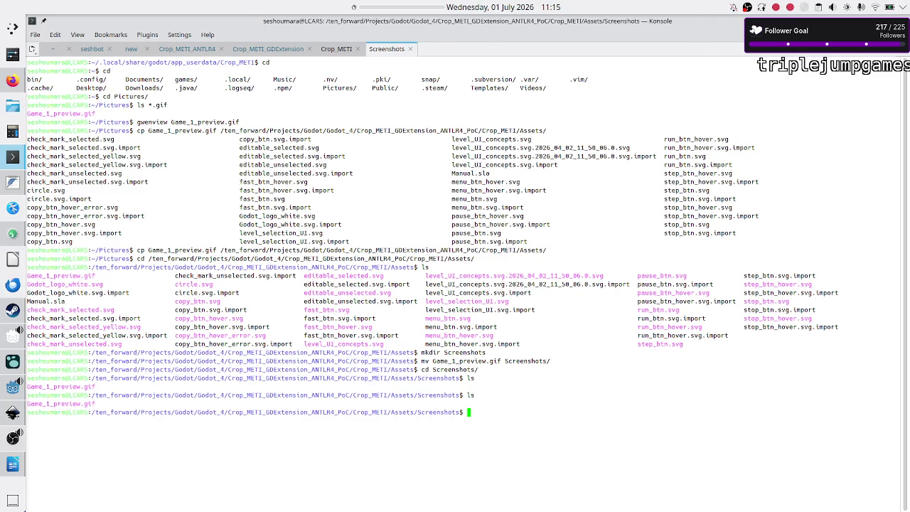
key("alt+Tab")
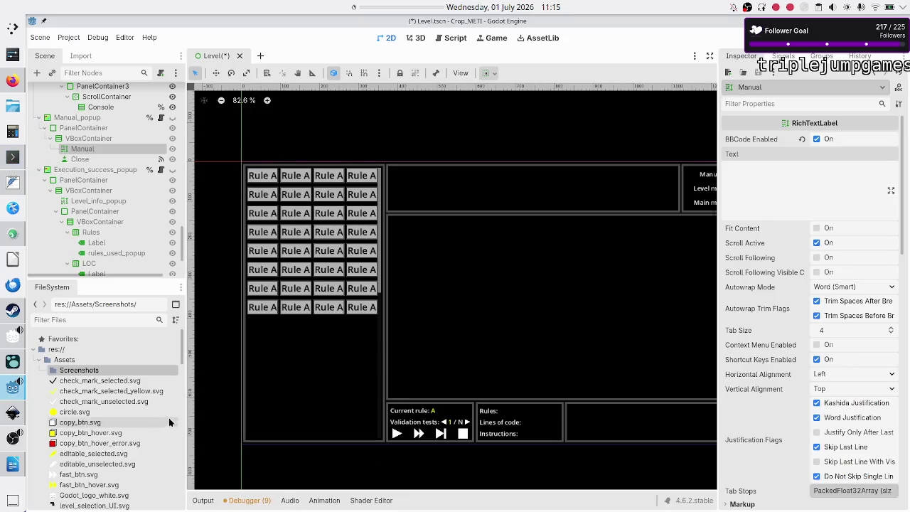
scroll(113, 401, "down", 10)
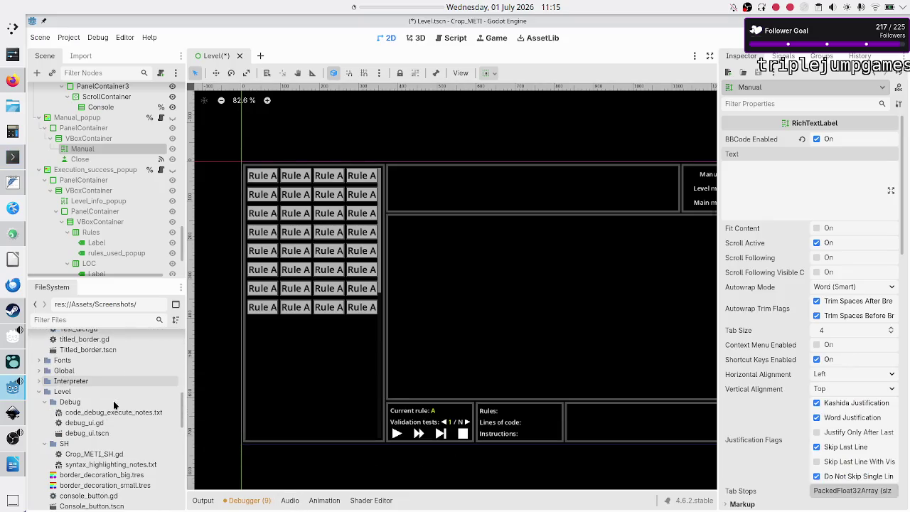
scroll(113, 400, "up", 10)
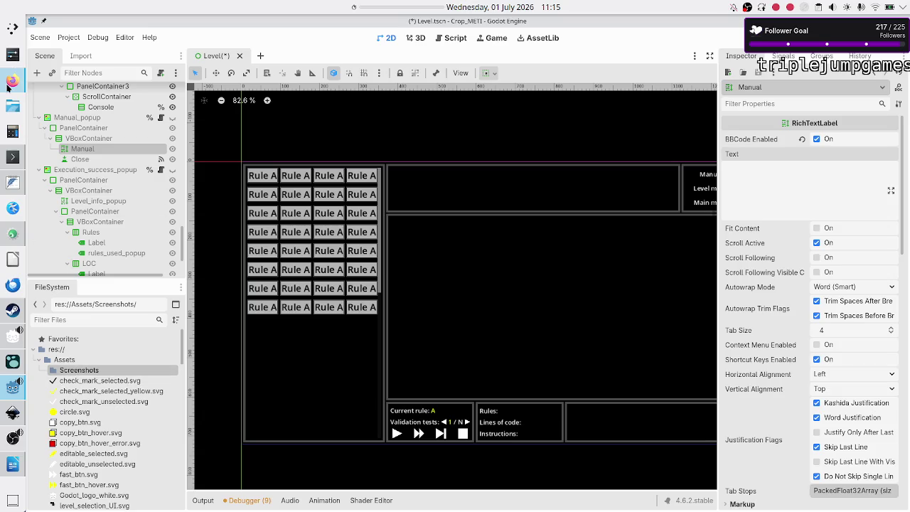
Search Firefox for 'godot doesn't import gif' and open the first Godot Forum result
left_click(10, 83)
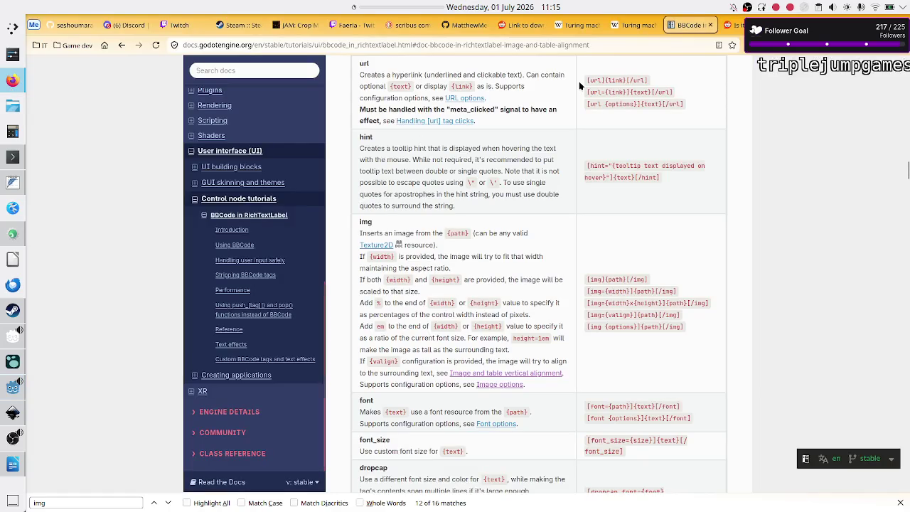
scroll(487, 209, "down", 1)
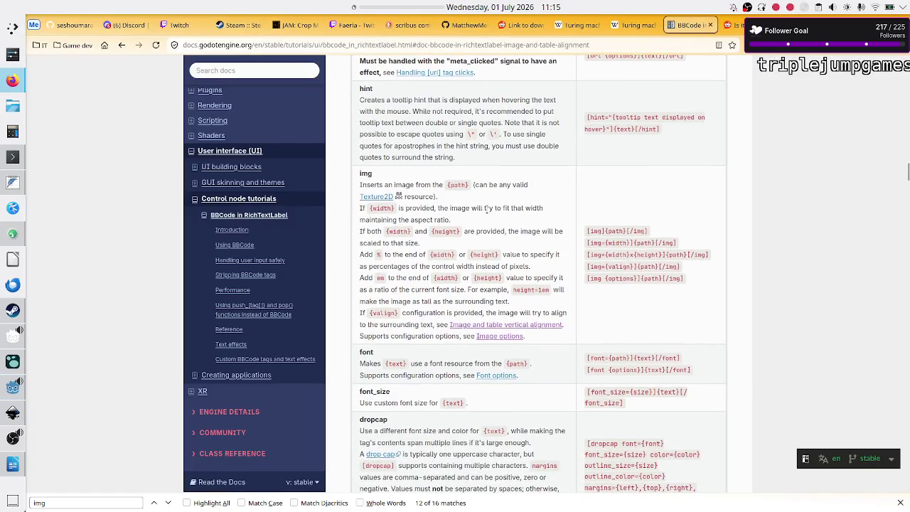
left_click(731, 25)
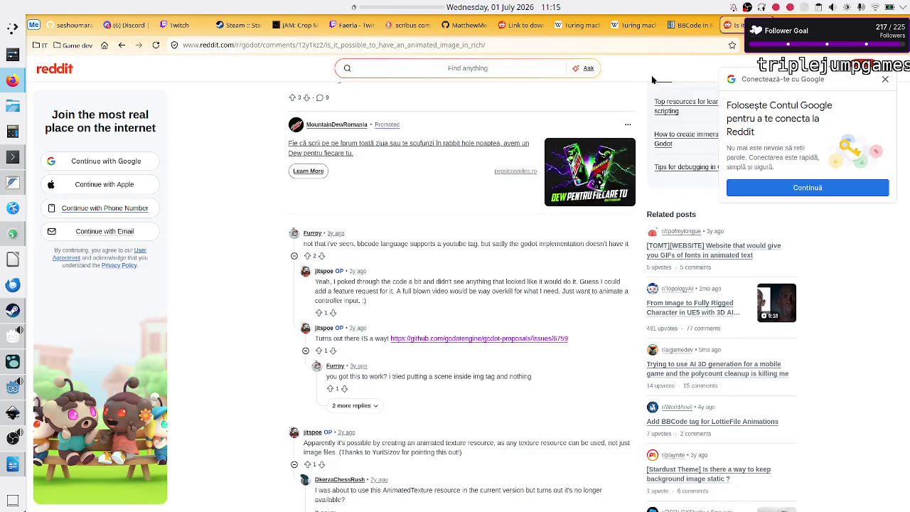
left_click(110, 46)
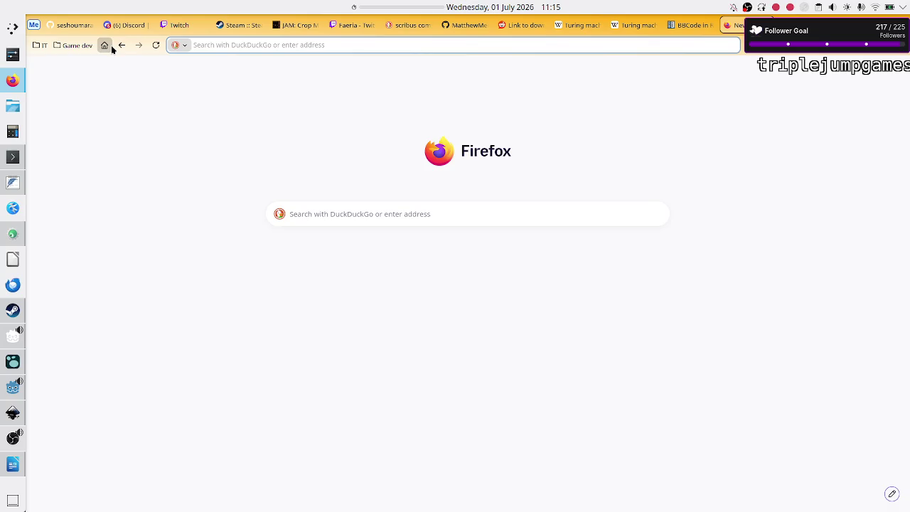
type("godot doe")
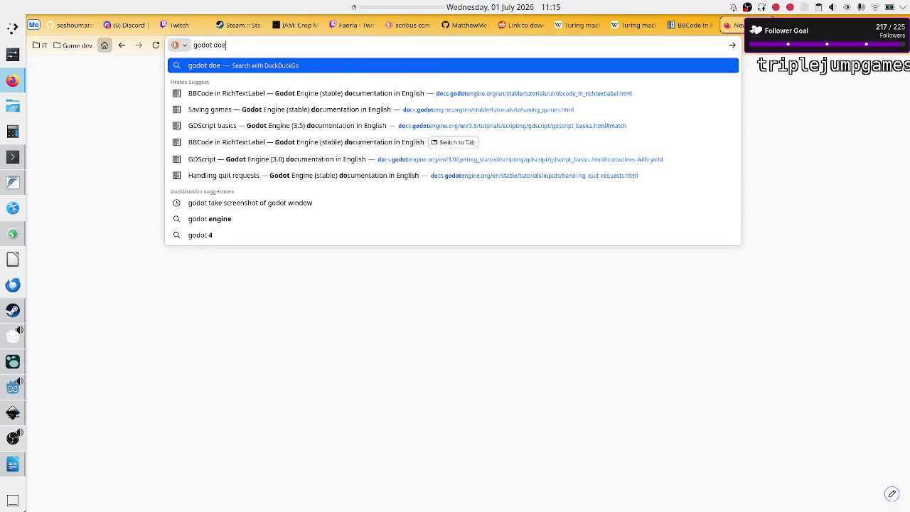
type("sn't import gif")
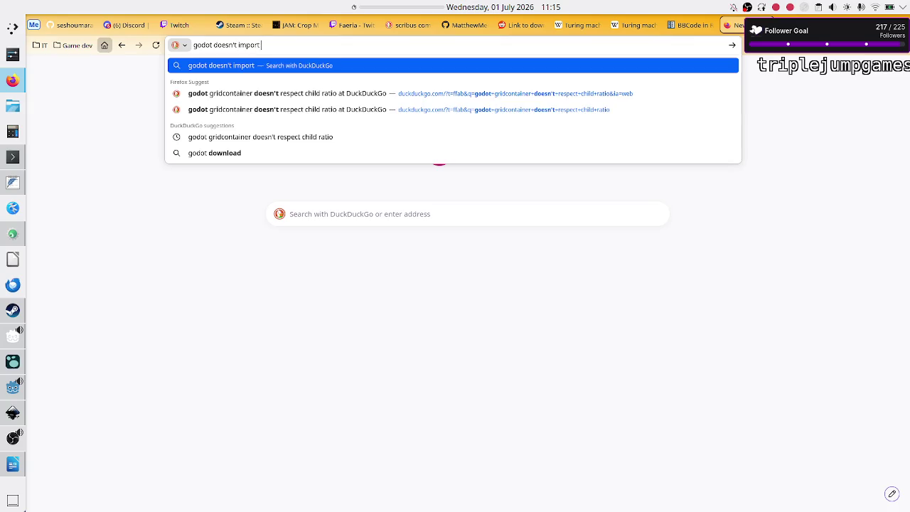
key("Return")
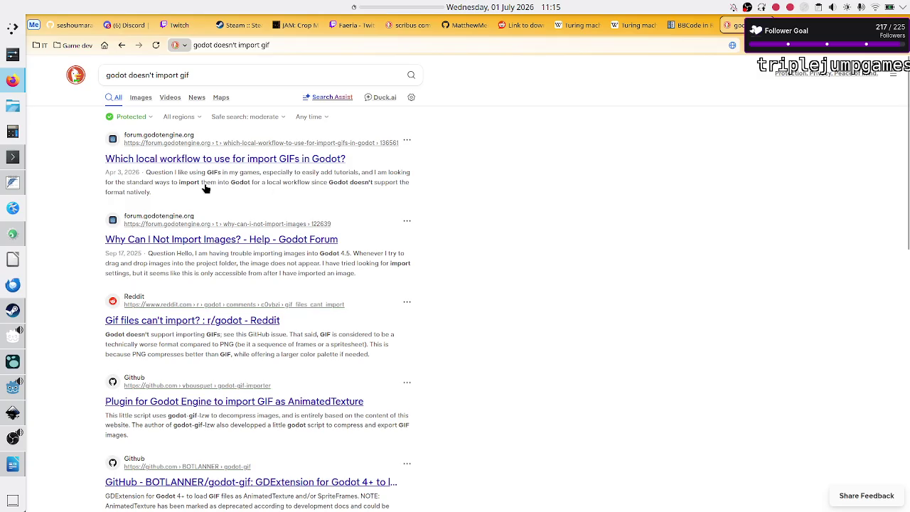
left_click(247, 161)
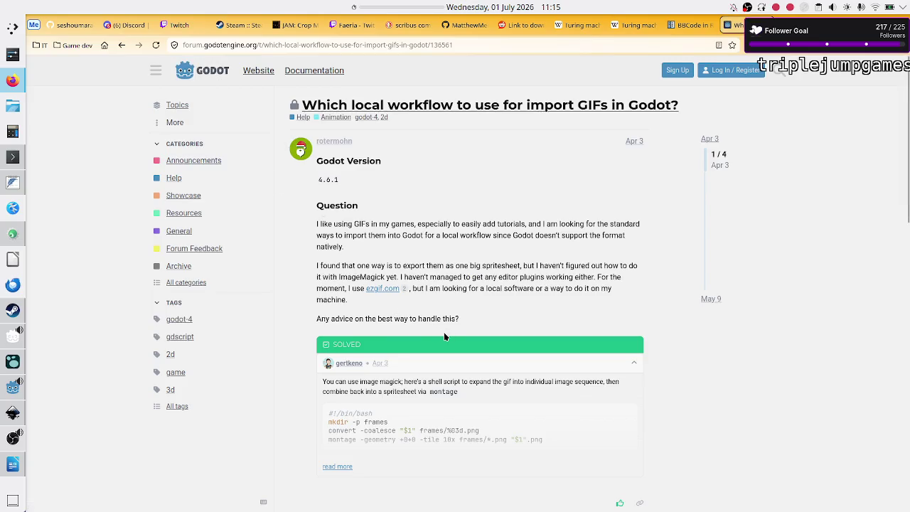
Read the forum's spritesheet-via-montage answer, highlighting the no-native-GIF-support note, then go back
scroll(443, 332, "down", 5)
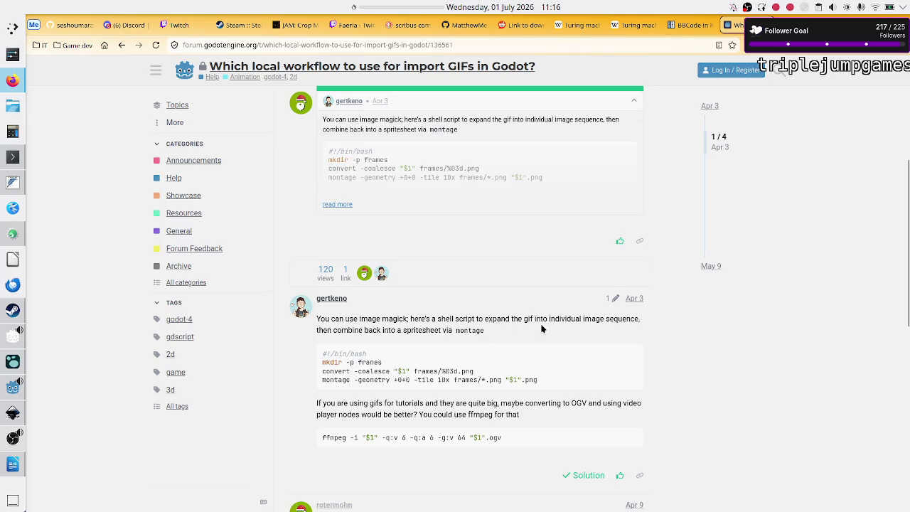
left_click_drag(568, 318, 623, 319)
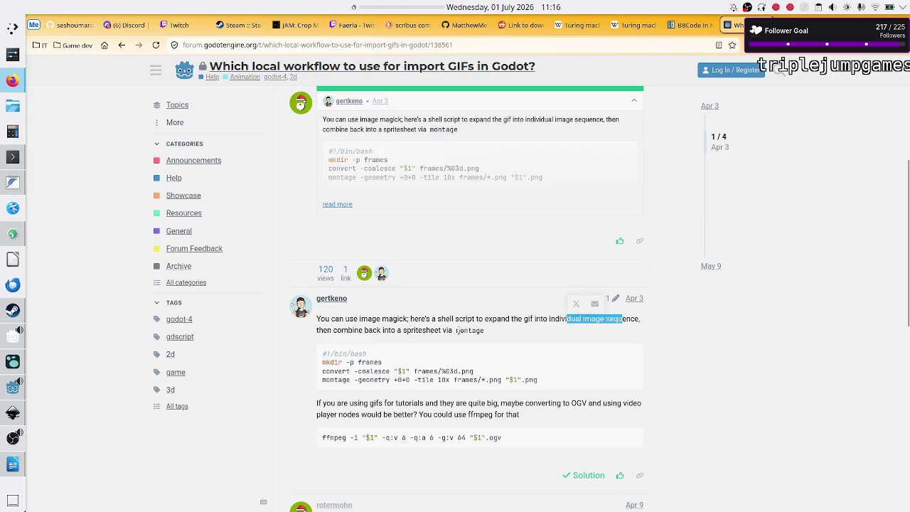
left_click_drag(407, 331, 464, 330)
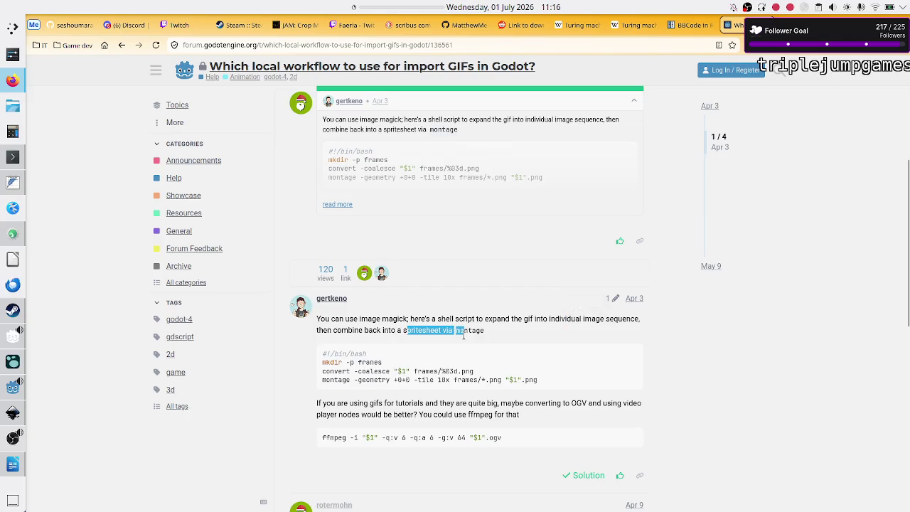
left_click(424, 382)
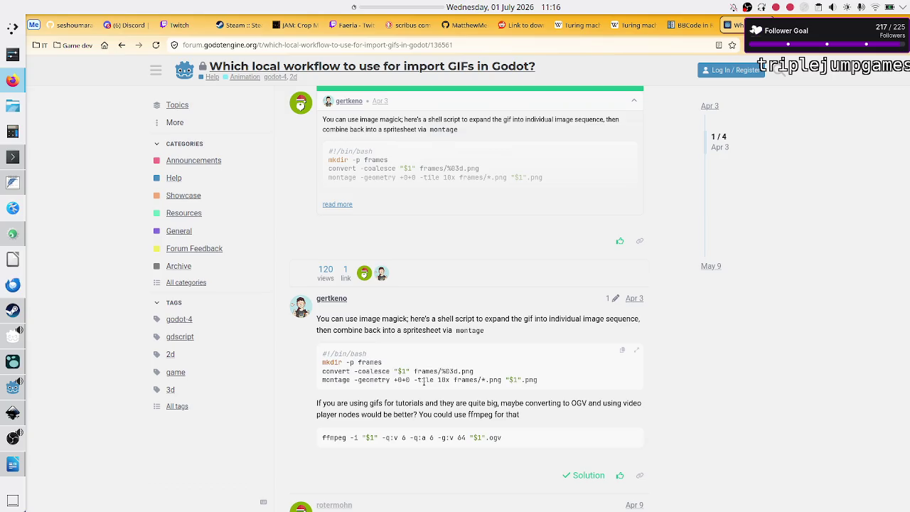
scroll(566, 363, "down", 5)
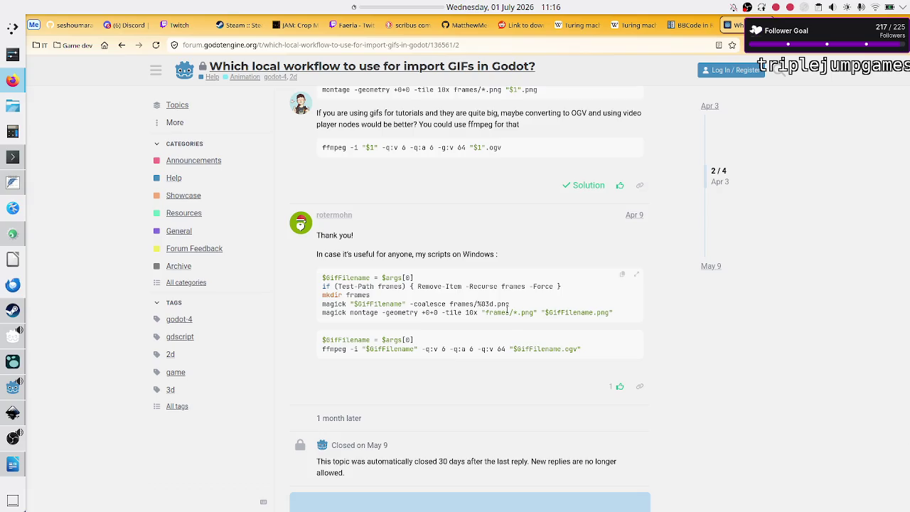
scroll(433, 344, "down", 1)
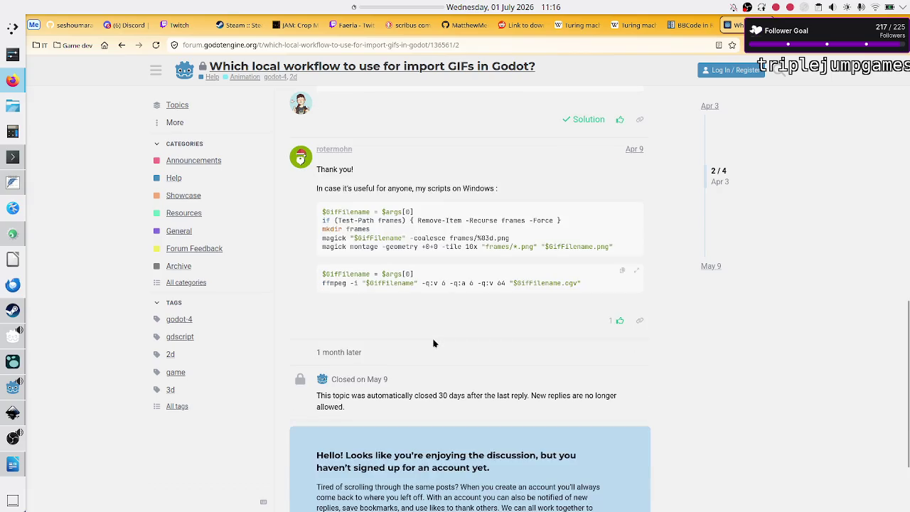
scroll(434, 344, "up", 10)
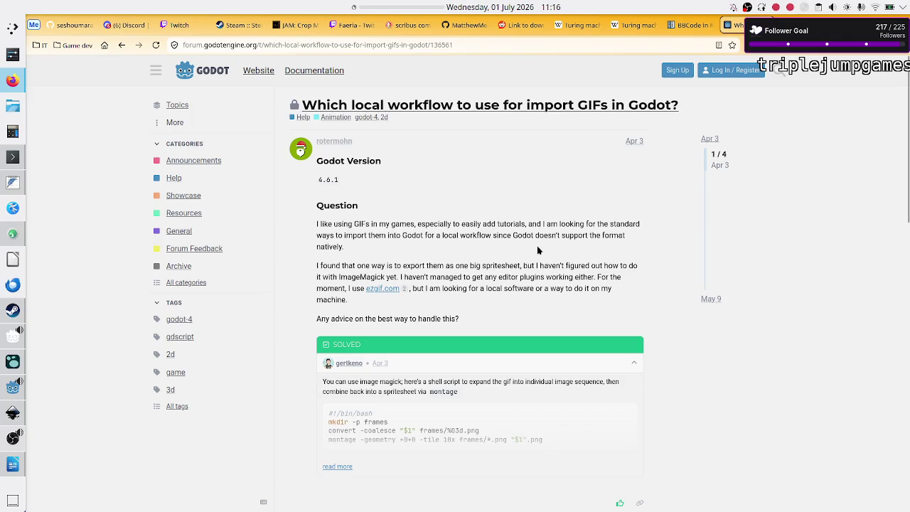
mouse_move(515, 236)
left_mouse_down()
mouse_move(537, 236)
mouse_move(457, 257)
mouse_move(406, 255)
left_mouse_up()
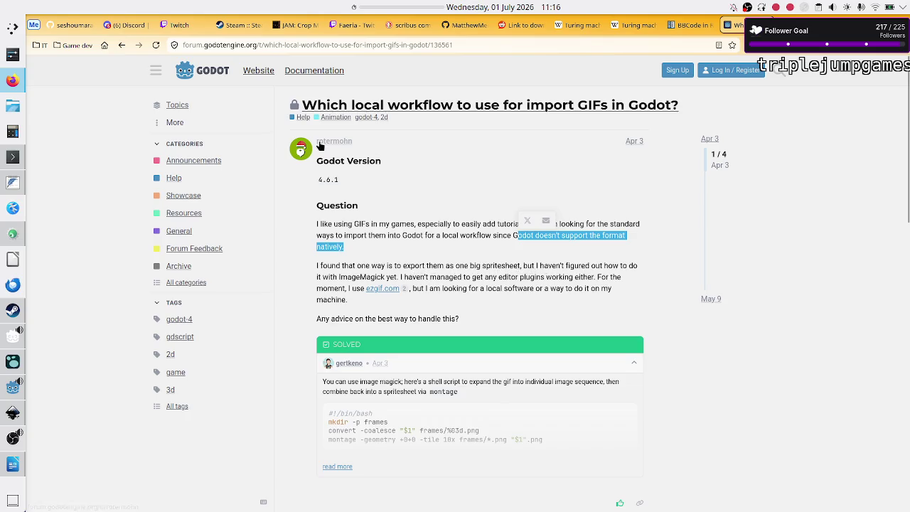
left_click(120, 45)
type("godot doesn't import gif")
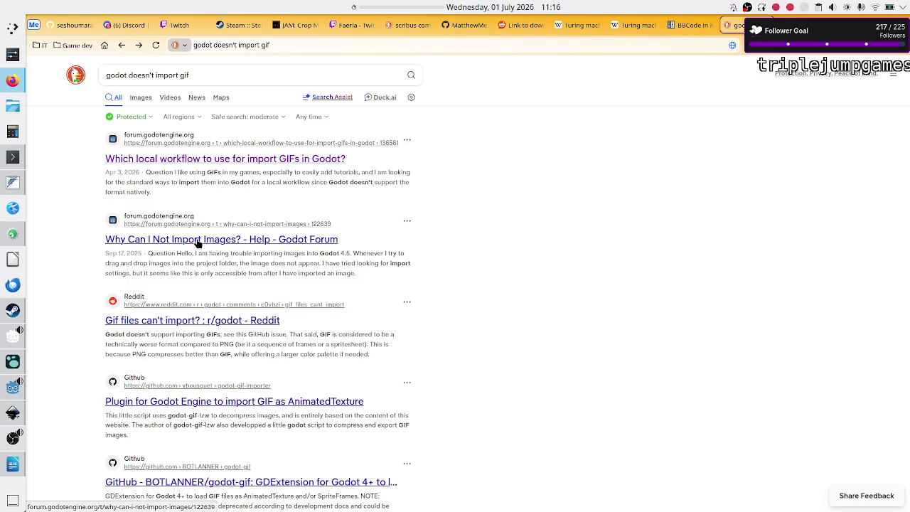
Read the Reddit thread 'Gif files can't import?' and return to the search results
left_click(225, 322)
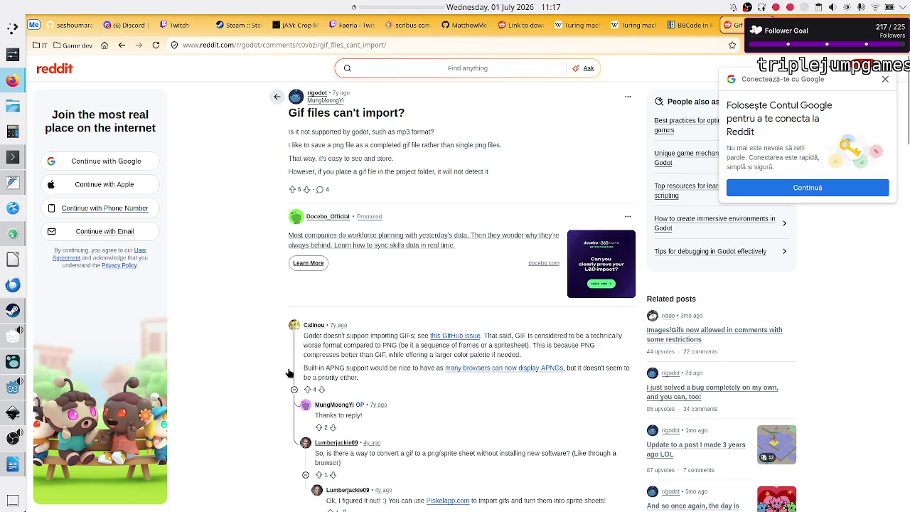
scroll(265, 379, "down", 3)
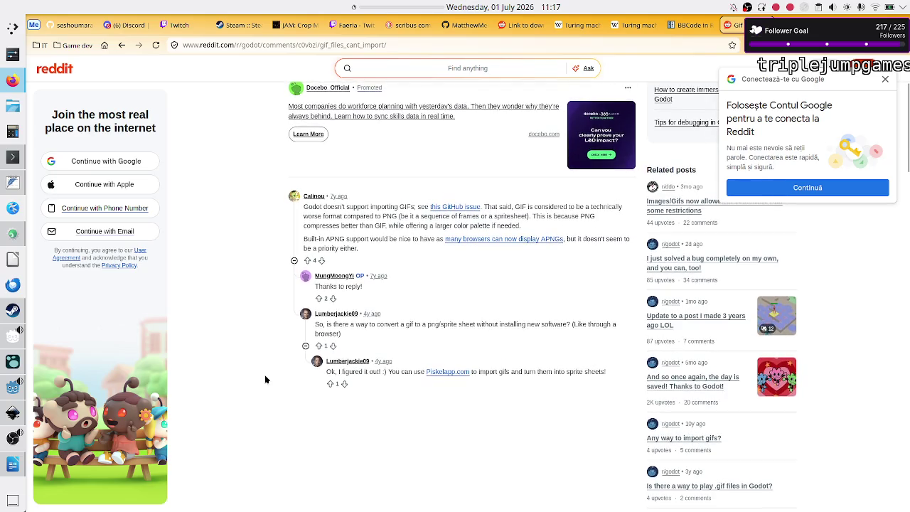
scroll(266, 379, "down", 2)
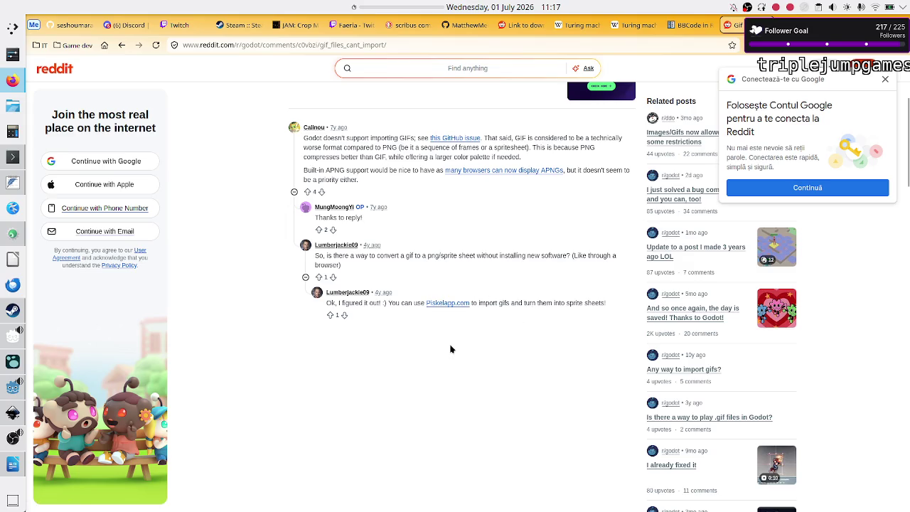
scroll(453, 324, "down", 4)
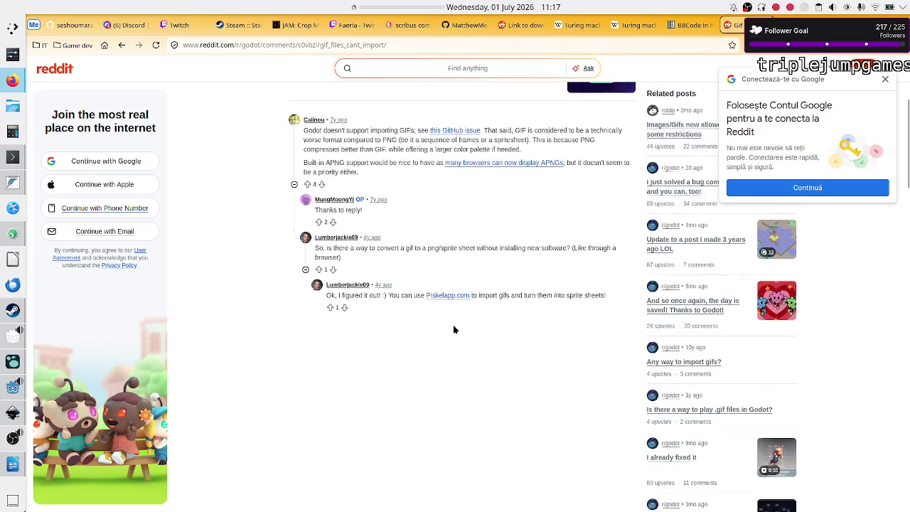
scroll(453, 325, "up", 3)
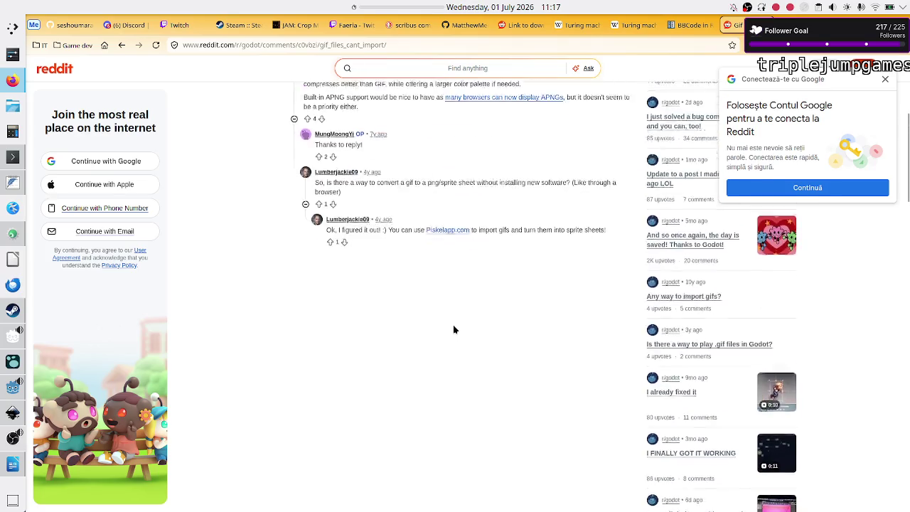
left_click(123, 45)
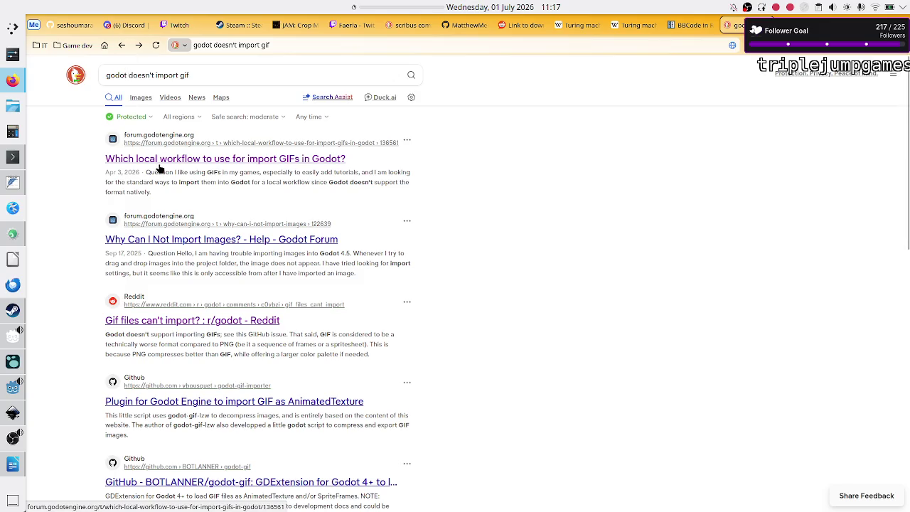
Scroll the results, then go back twice to the rich-text animated image thread
scroll(138, 398, "down", 1)
scroll(137, 399, "down", 3)
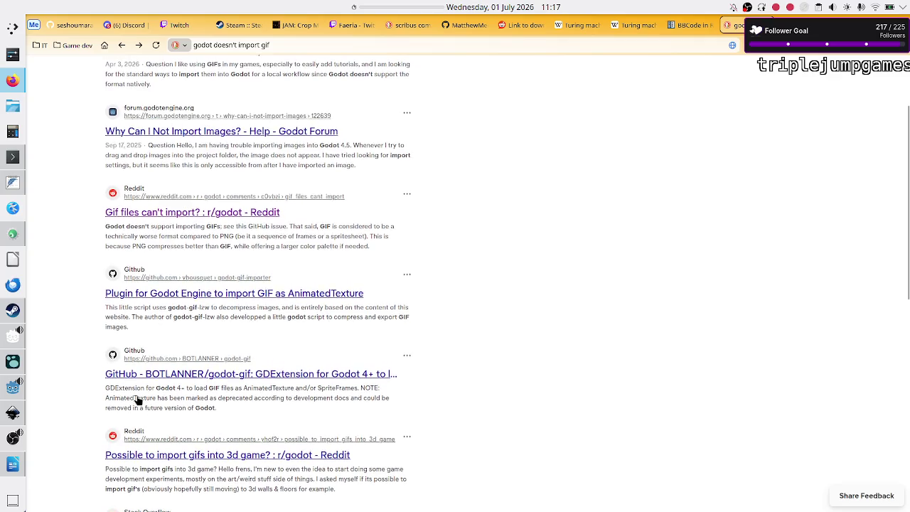
scroll(138, 401, "down", 1)
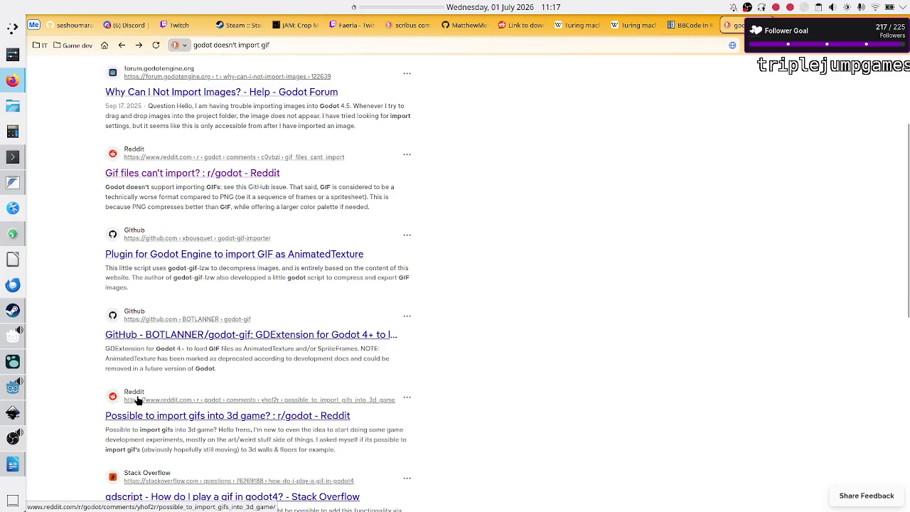
scroll(137, 398, "up", 5)
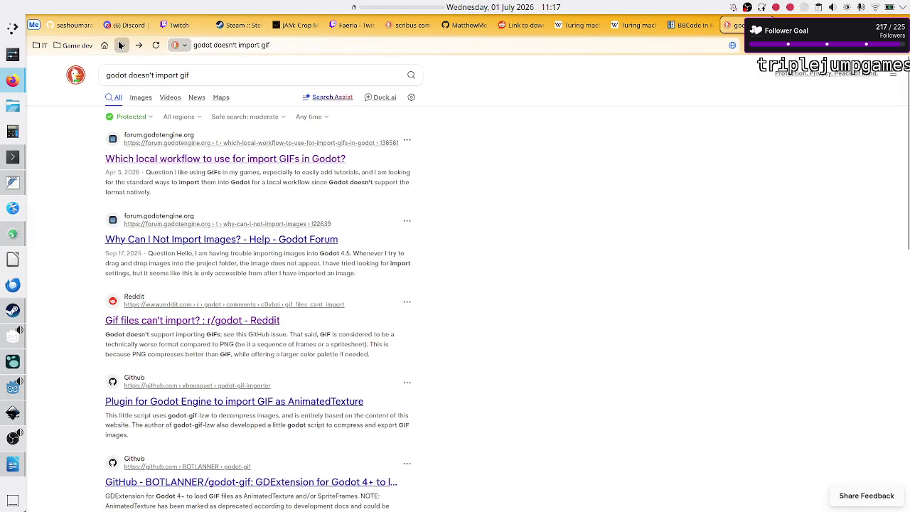
left_click(121, 45)
left_click(121, 45)
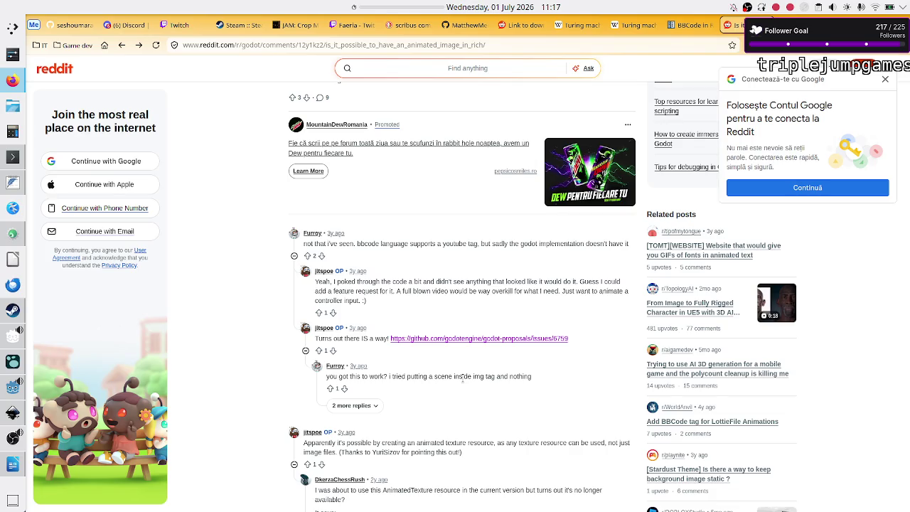
Find 'sprite' on the Reddit page and highlight the phrase about the rich text label
scroll(463, 381, "down", 3)
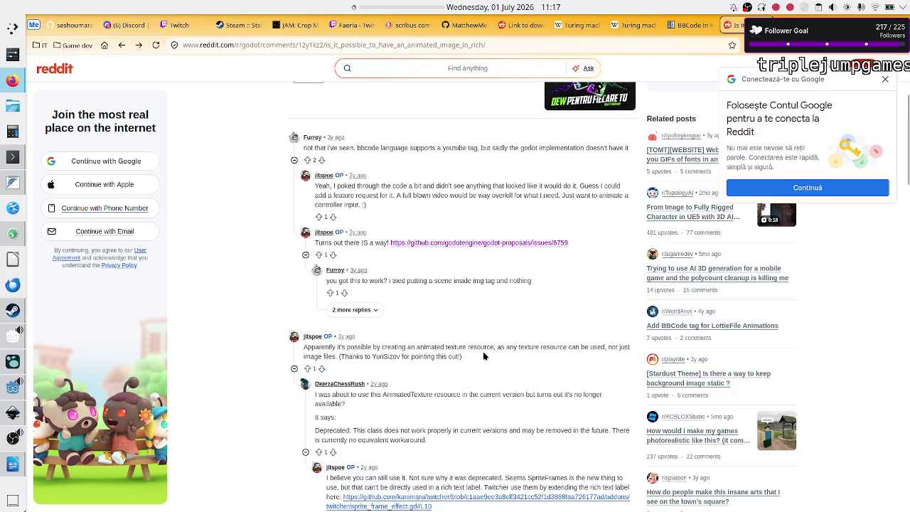
key("ctrl+f")
type("sp")
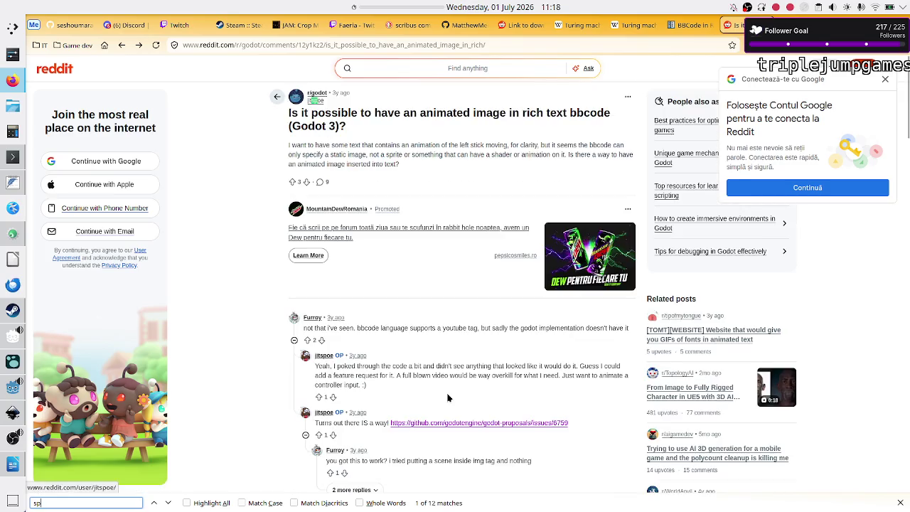
type("rite")
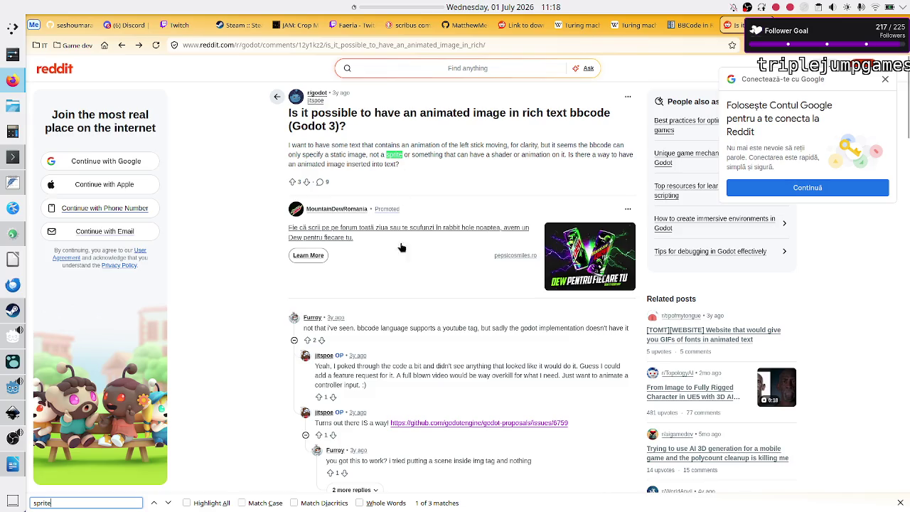
left_click(167, 504)
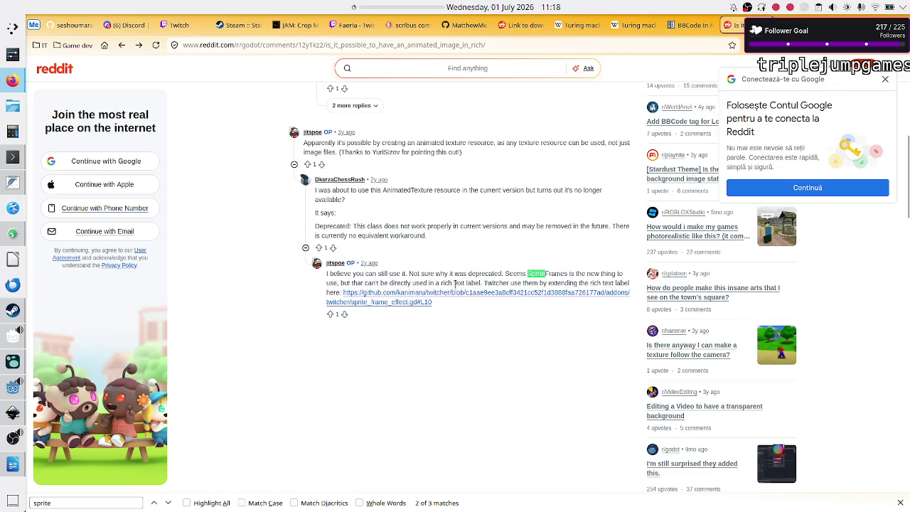
left_click_drag(475, 286, 436, 284)
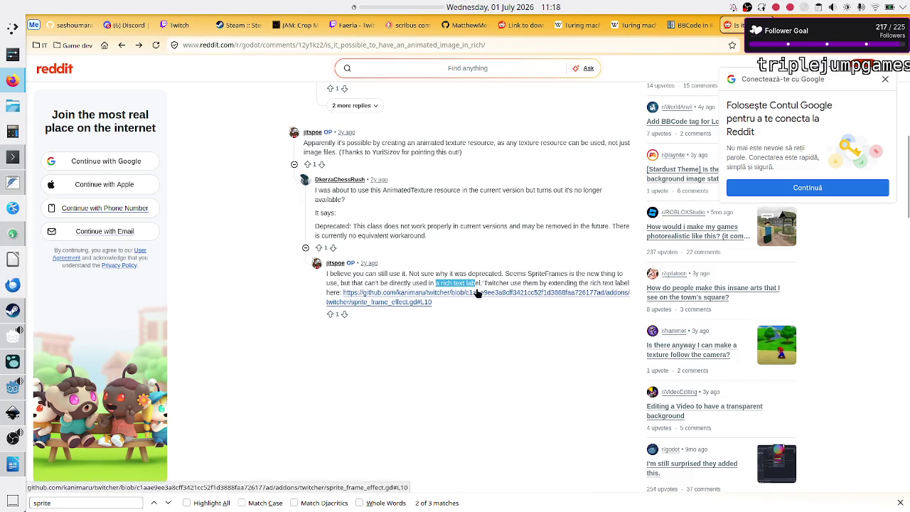
Close the Google sign-in popup, clear the highlight, and follow the GitHub sprite_frame_effect.gd link
left_click(885, 79)
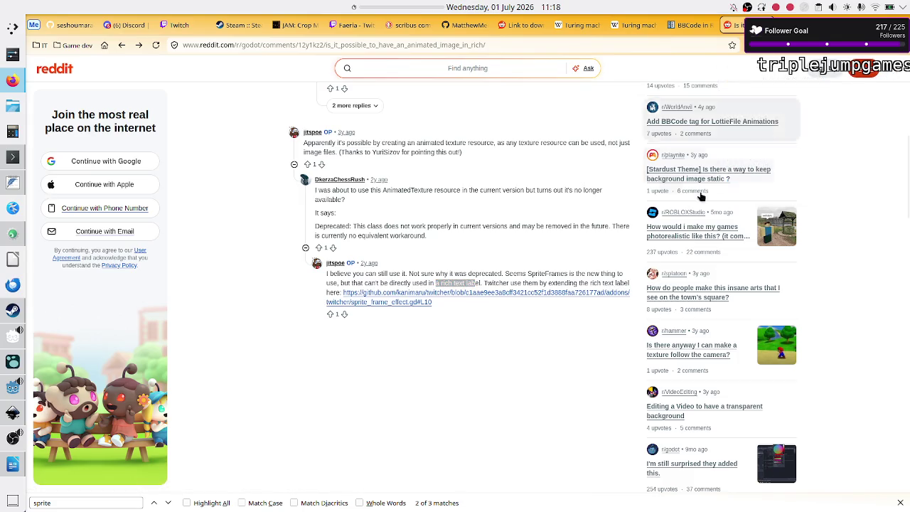
scroll(453, 357, "down", 4)
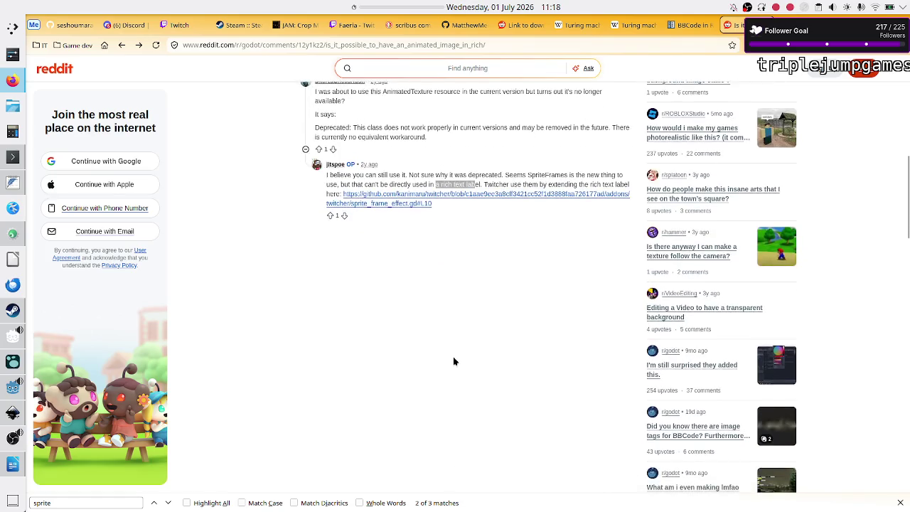
scroll(453, 361, "up", 5)
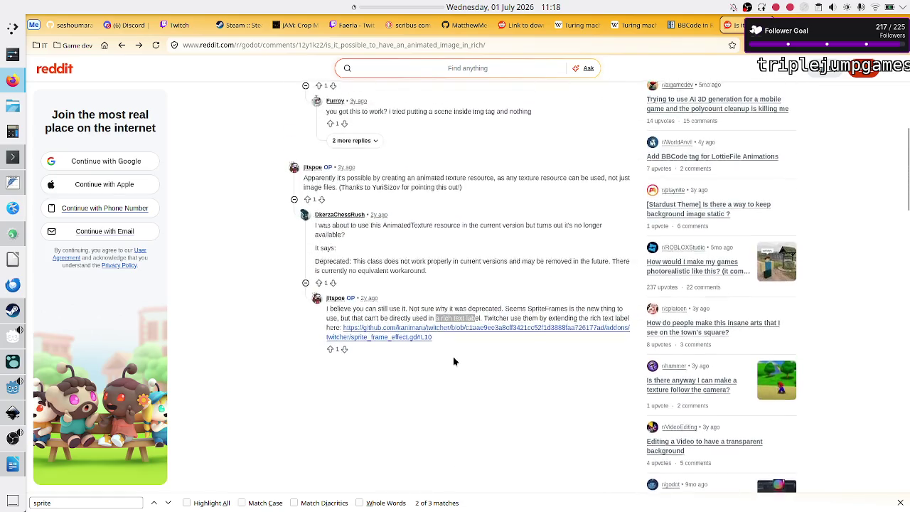
scroll(453, 362, "up", 2)
scroll(453, 361, "down", 3)
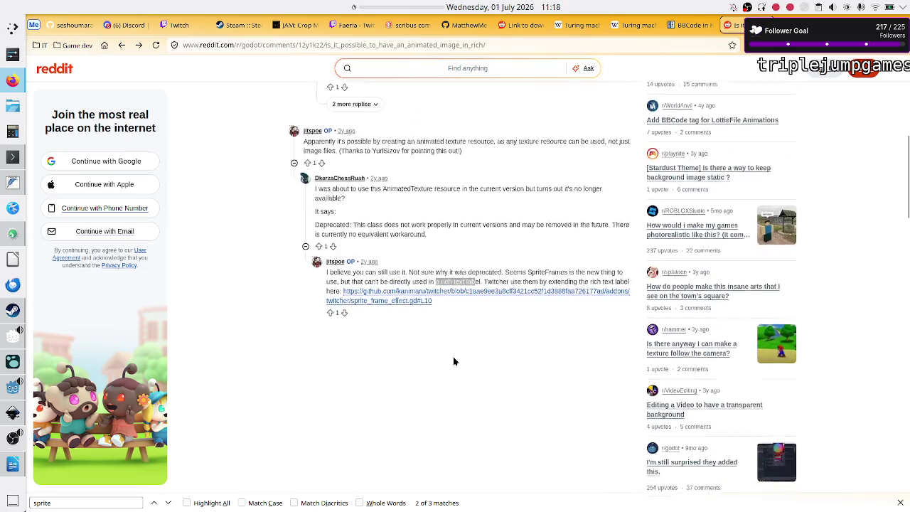
scroll(453, 361, "up", 3)
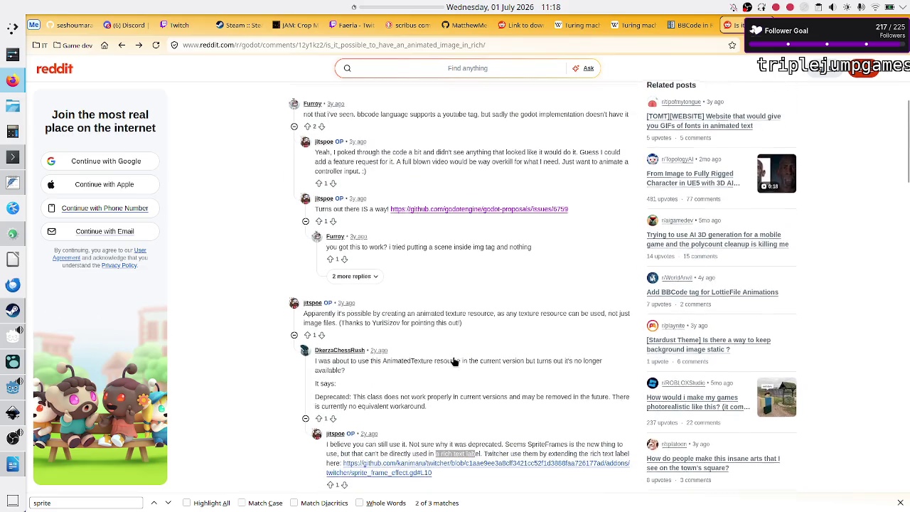
scroll(454, 362, "down", 1)
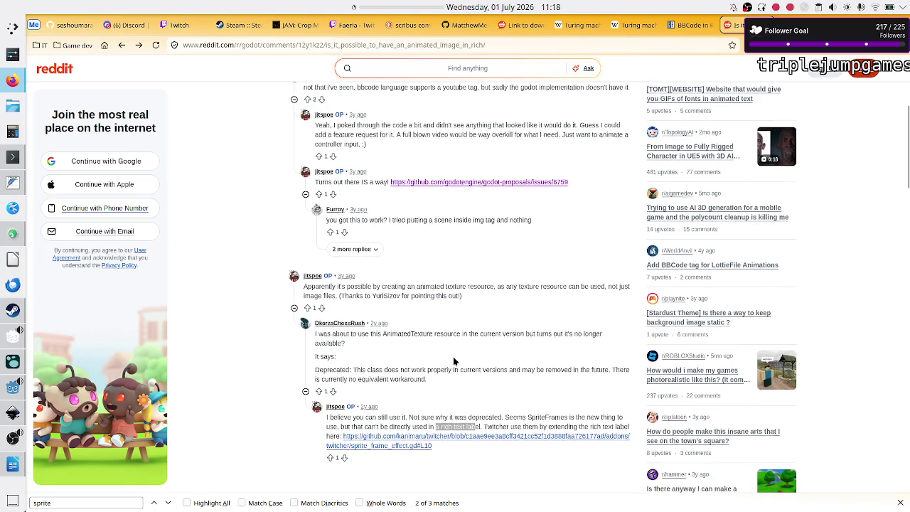
left_click(432, 413)
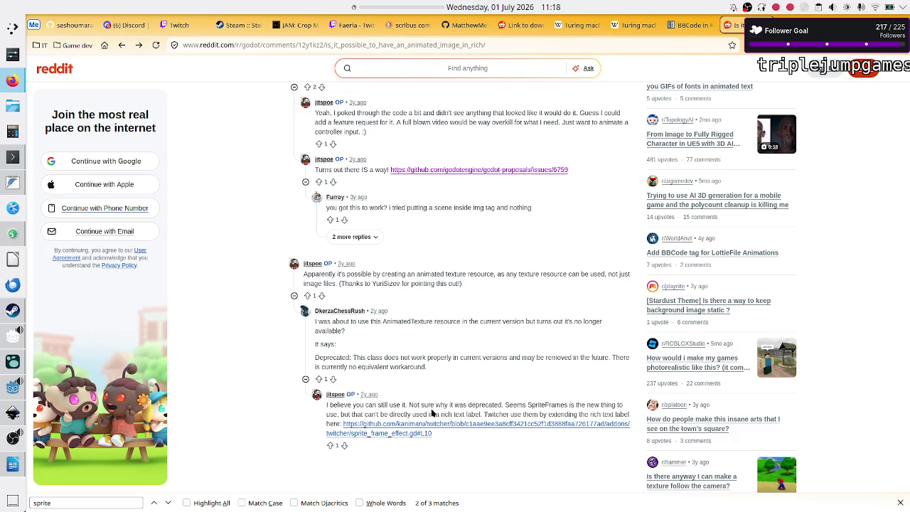
scroll(450, 405, "down", 1)
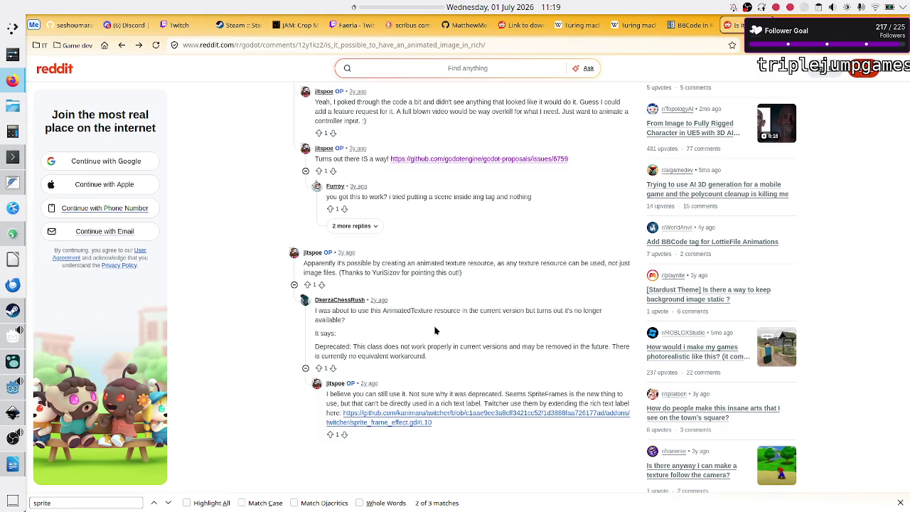
left_click(427, 420)
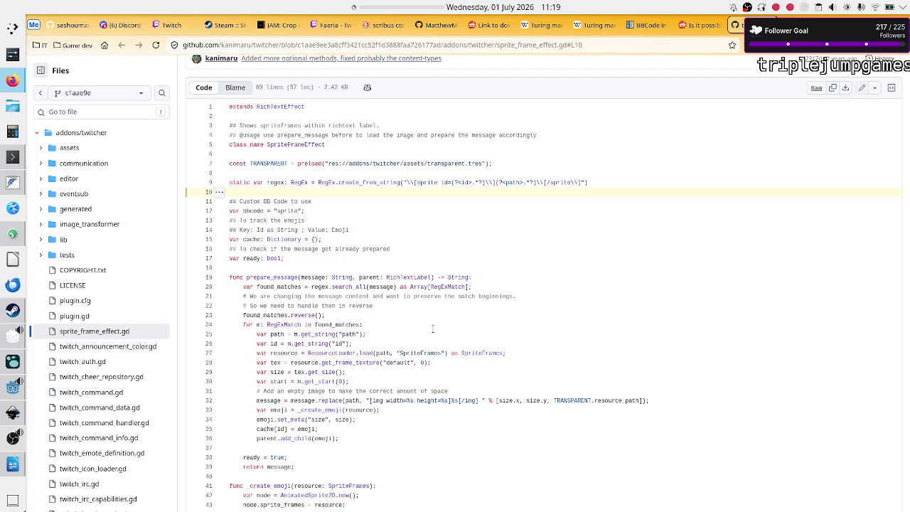
Scroll through the sprite_frame_effect.gd code on GitHub
scroll(432, 329, "down", 5)
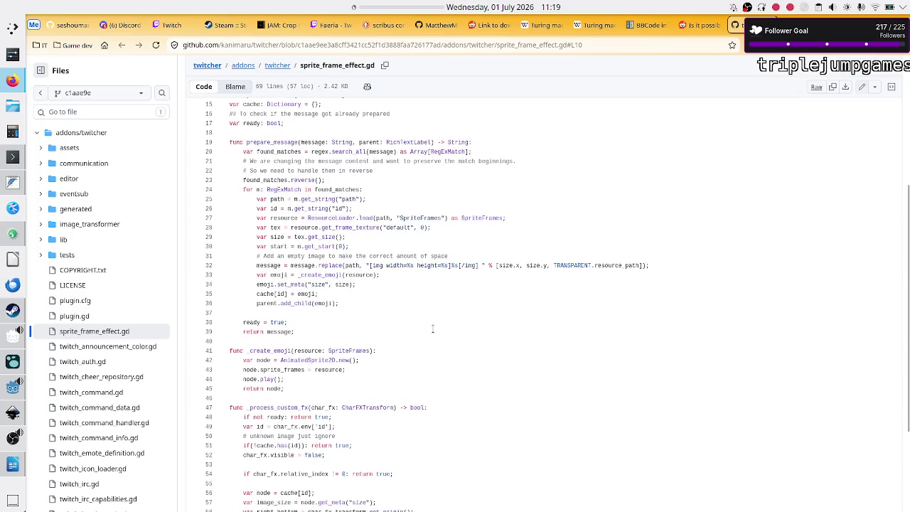
scroll(433, 329, "down", 2)
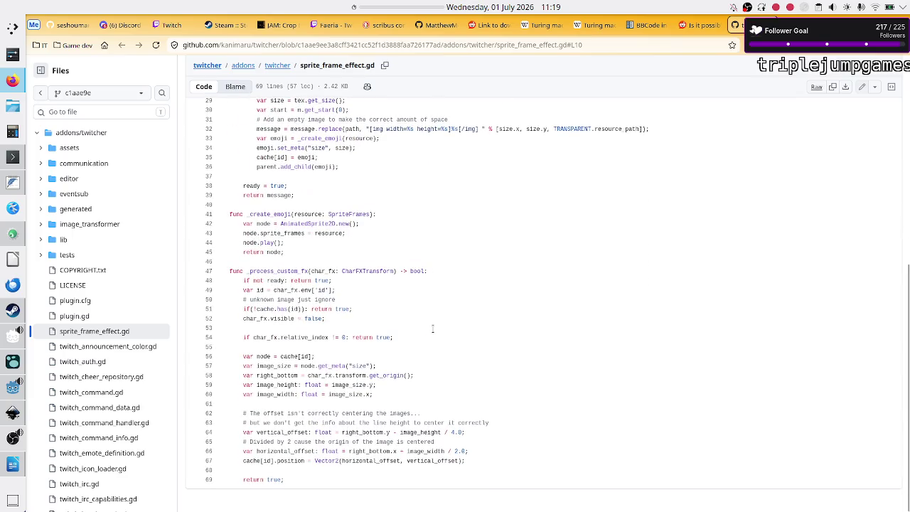
scroll(433, 329, "up", 5)
scroll(432, 328, "up", 1)
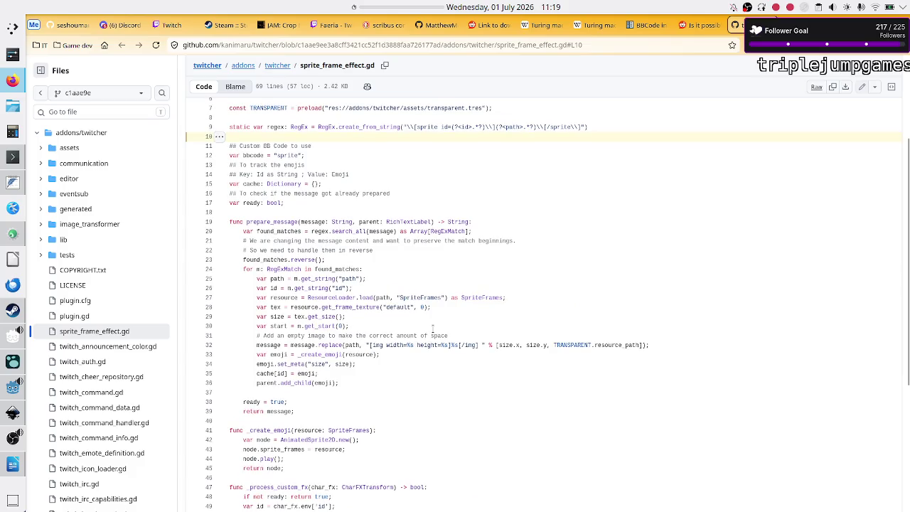
scroll(432, 329, "up", 3)
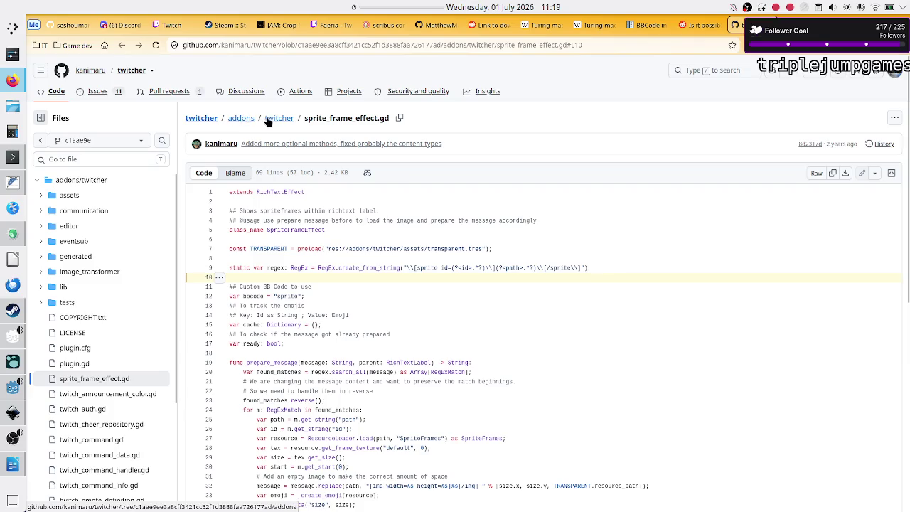
Read the twitcher repository README, then return to the Reddit tab
left_click(205, 118)
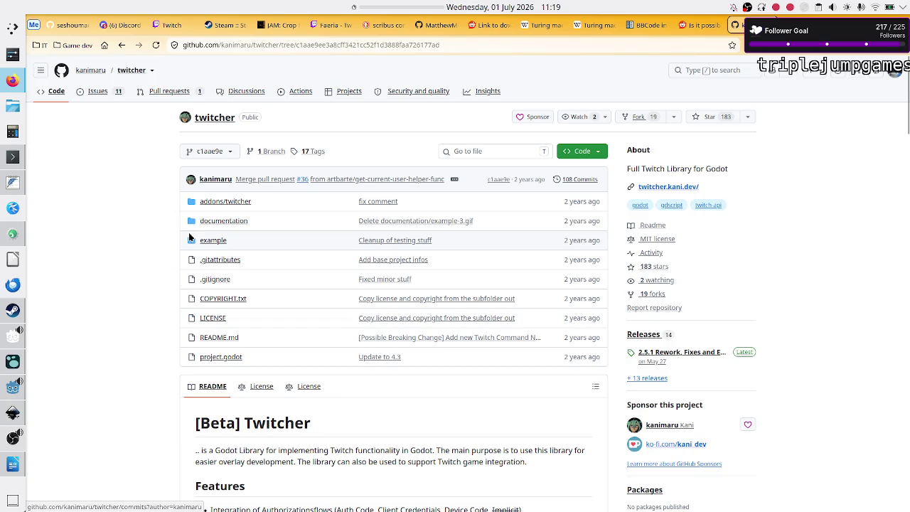
scroll(172, 281, "down", 10)
scroll(171, 286, "down", 5)
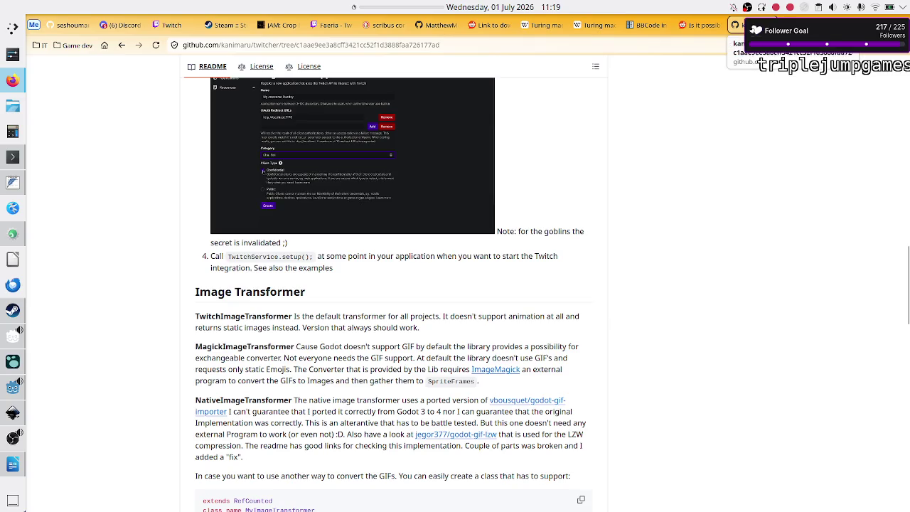
left_click(715, 25)
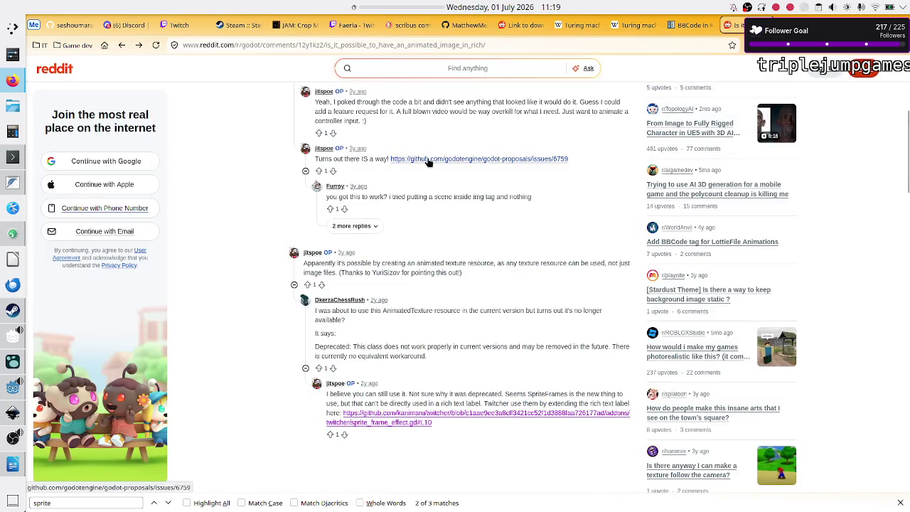
Expand the replies on the AnimatedTexture .tres approach, then open a new scene in Godot
left_click(366, 232)
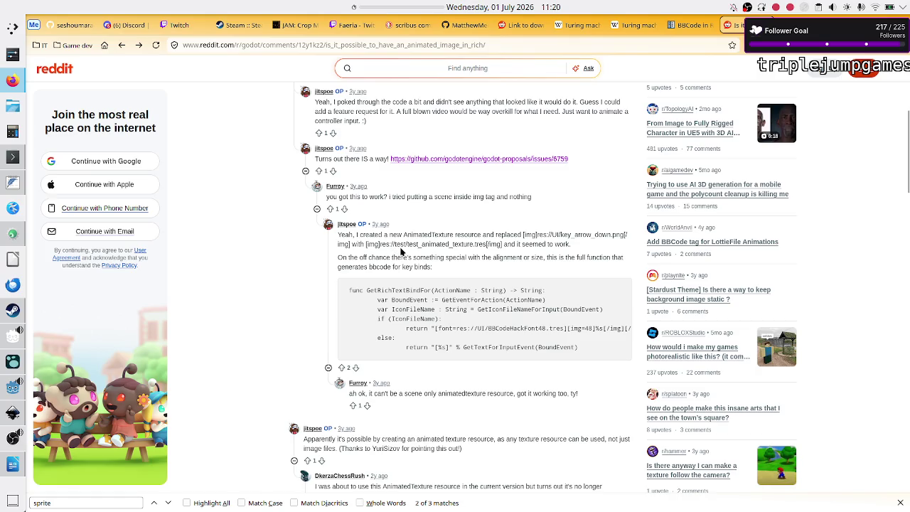
left_click_drag(488, 244, 461, 247)
scroll(427, 284, "down", 1)
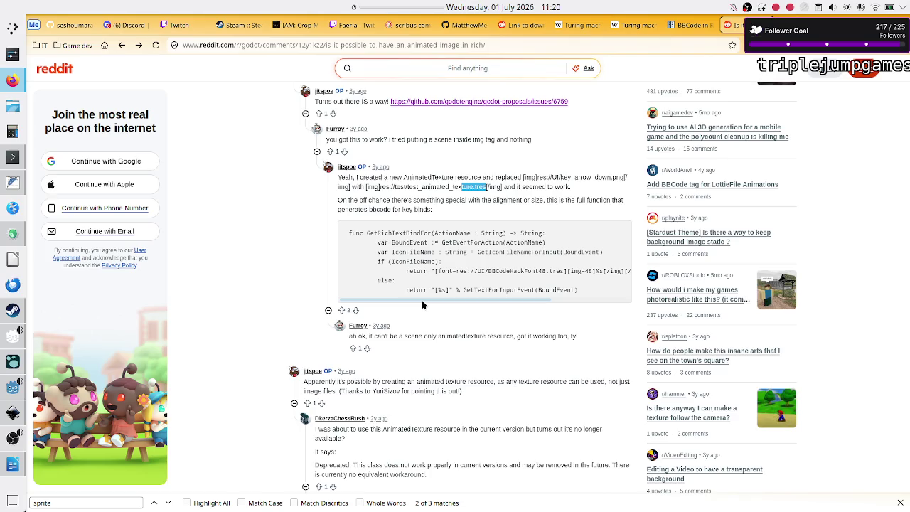
mouse_move(422, 300)
left_mouse_down()
mouse_move(446, 304)
mouse_move(522, 287)
left_mouse_up()
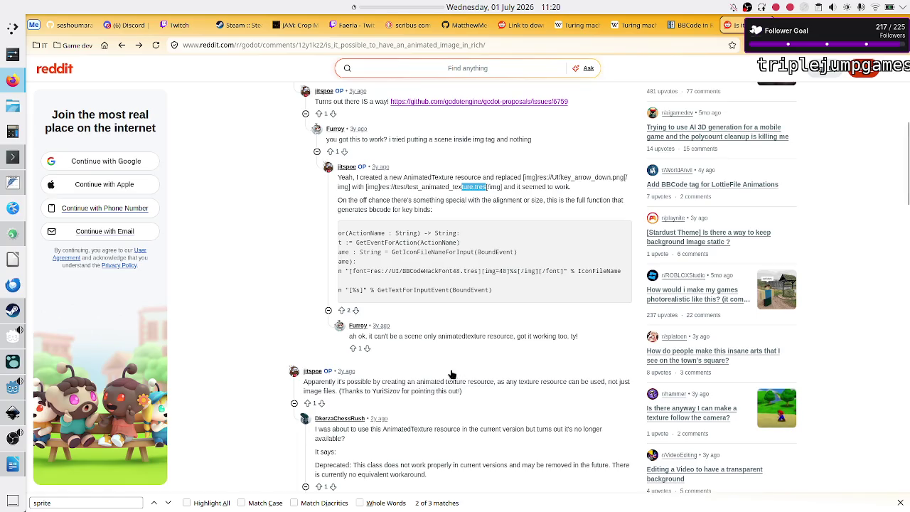
scroll(437, 378, "up", 1)
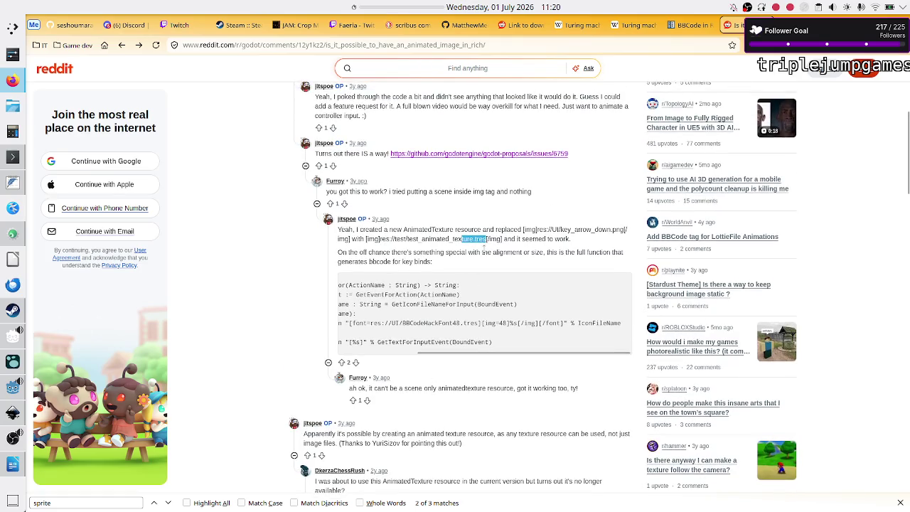
double_click(429, 230)
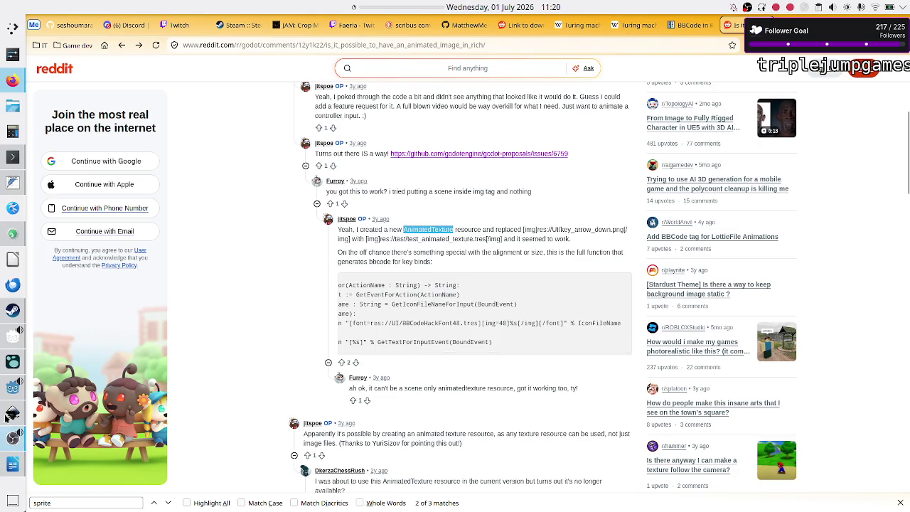
left_click(10, 386)
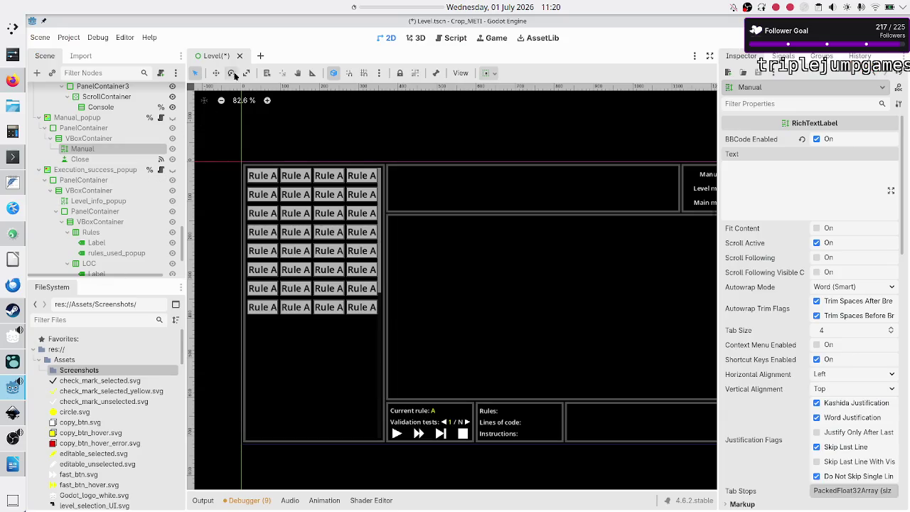
left_click(259, 57)
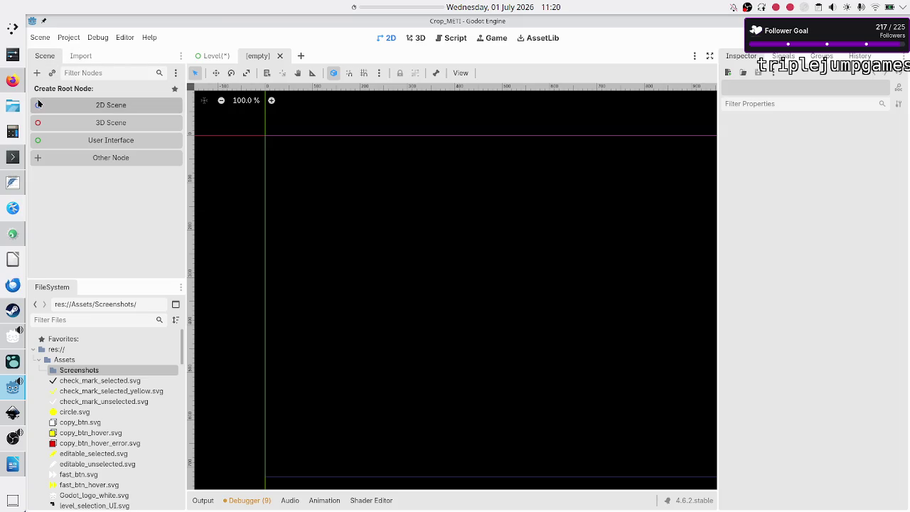
Make AnimatedSprite2D the new scene's root node via the 'animatedsp' node search, then open its Sprite Frames options
left_click(37, 74)
type("animated")
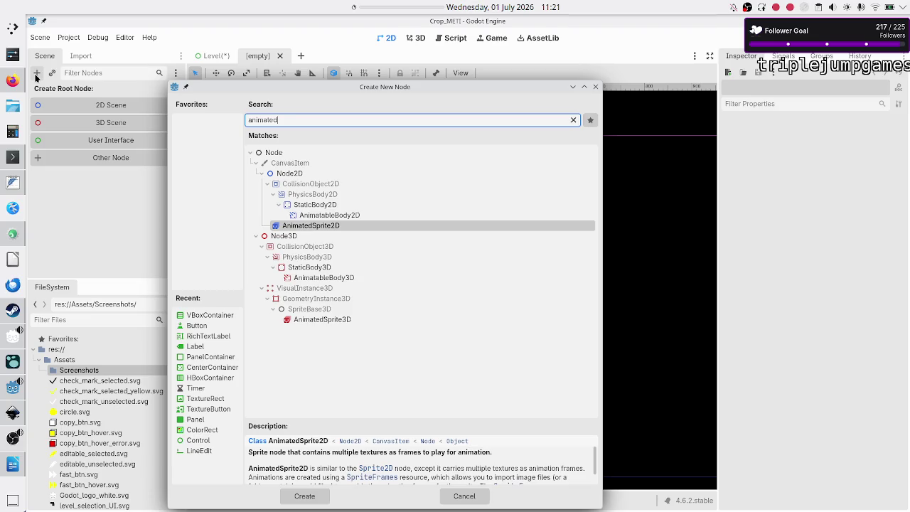
type("te")
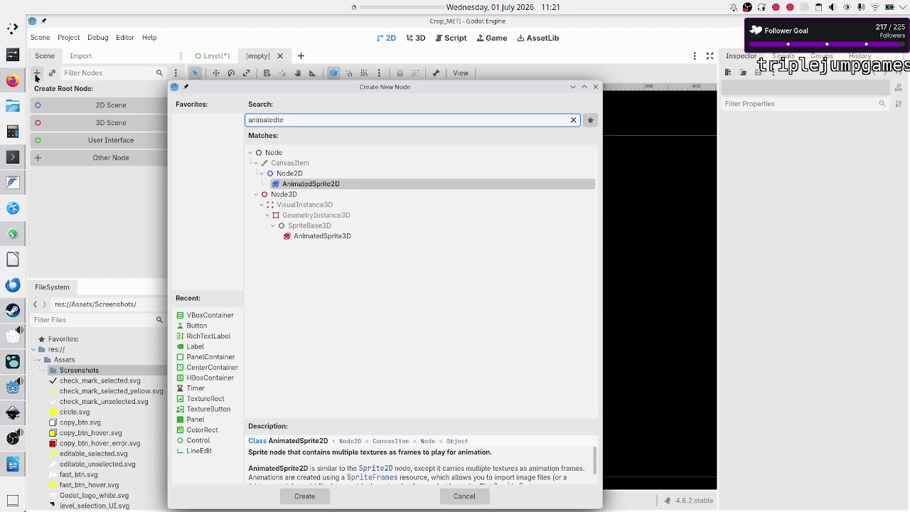
type("x")
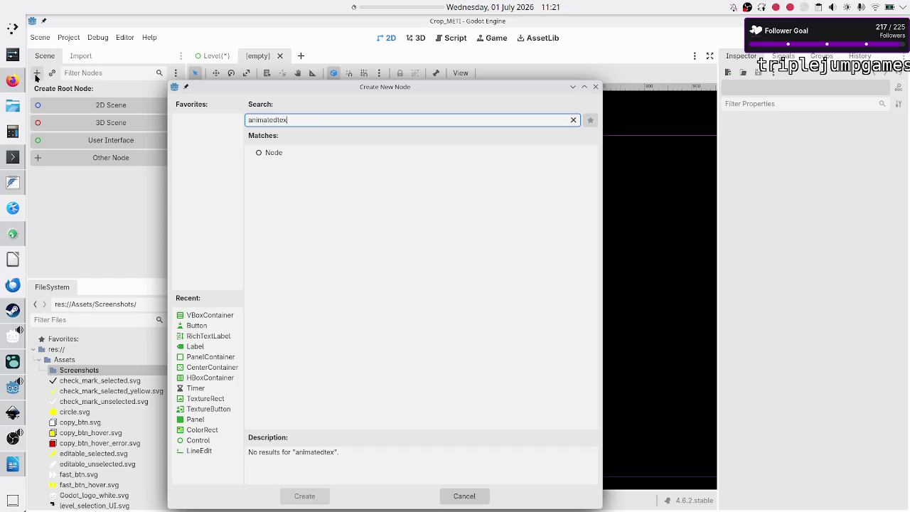
key("BackSpace")
key("BackSpace")
key("BackSpace")
type("sp")
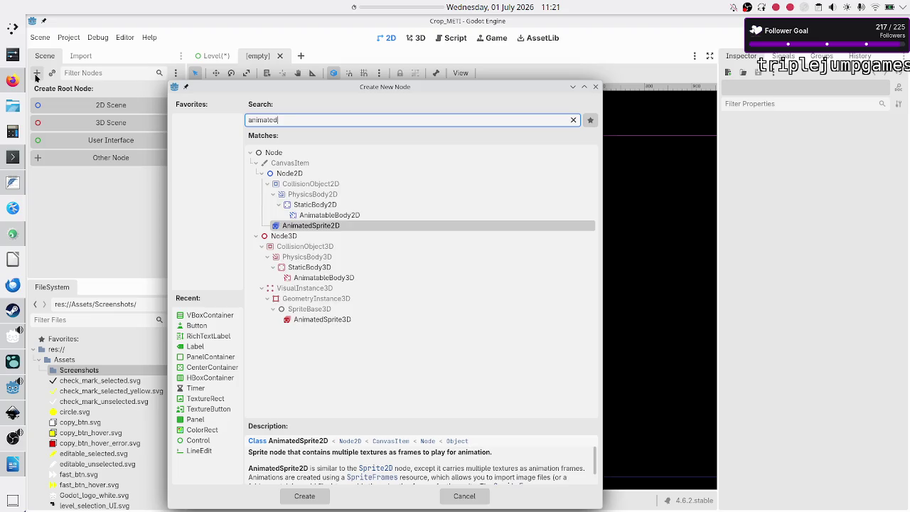
key("Return")
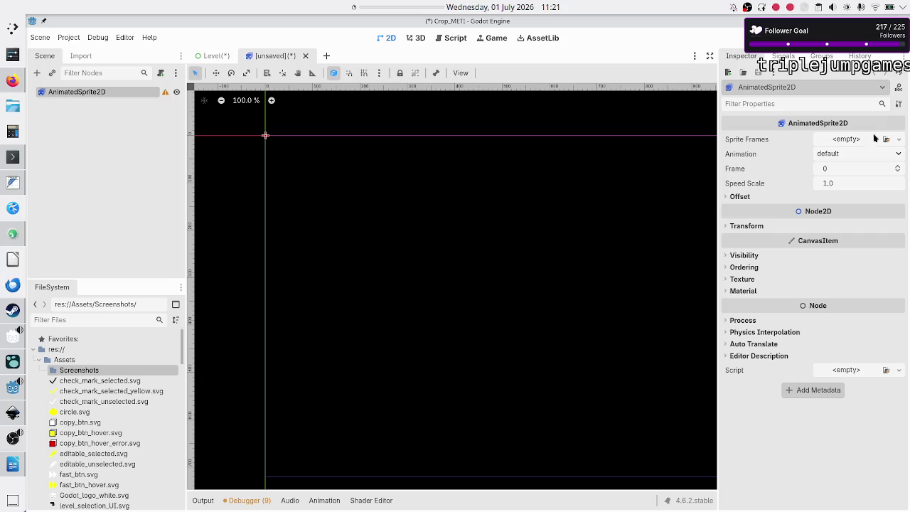
left_click(900, 140)
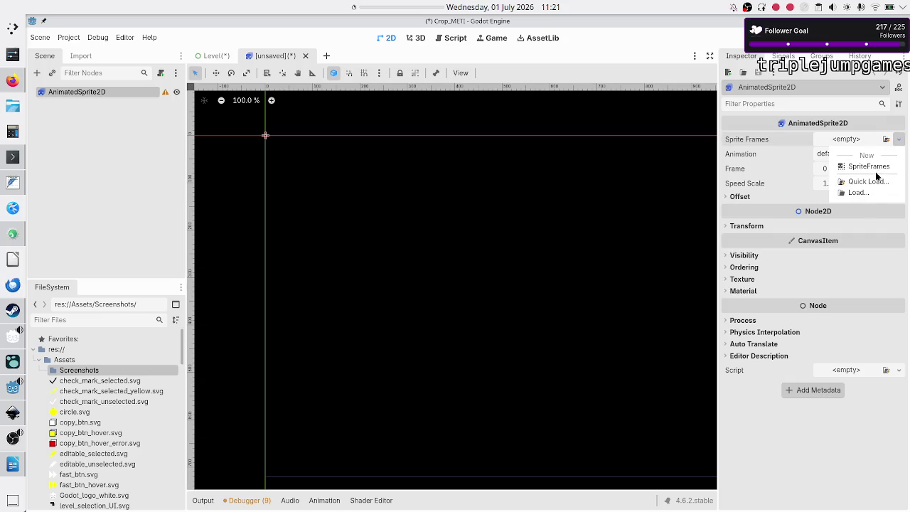
Give the sprite a new SpriteFrames resource and expand its Offset properties
left_click(881, 166)
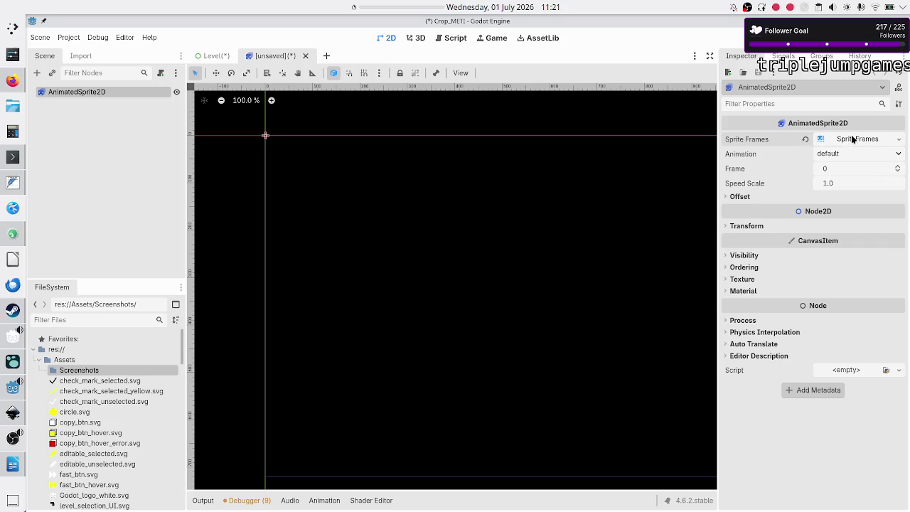
left_click(852, 138)
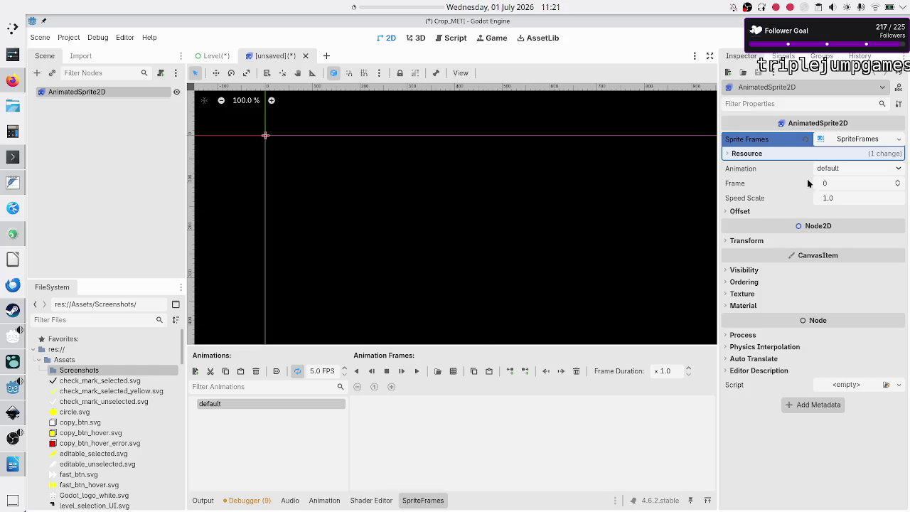
left_click(840, 168)
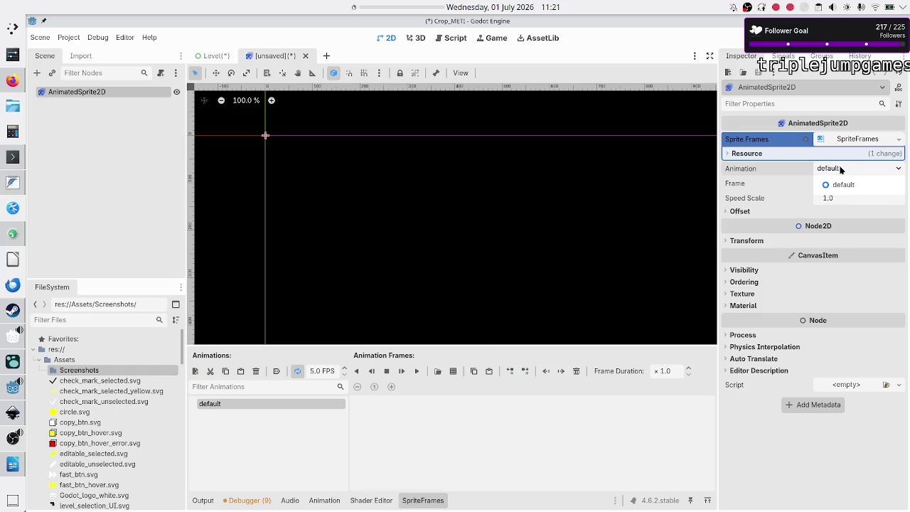
left_click(841, 169)
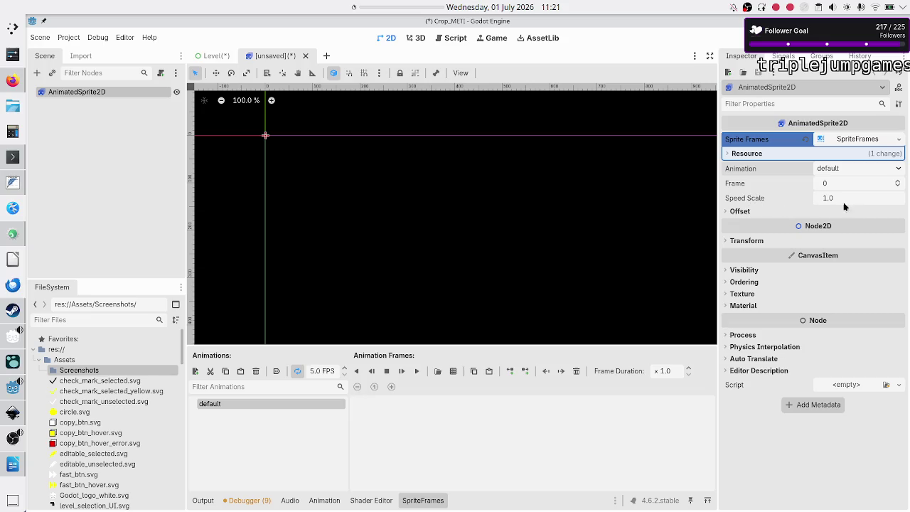
mouse_move(760, 200)
left_click(731, 212)
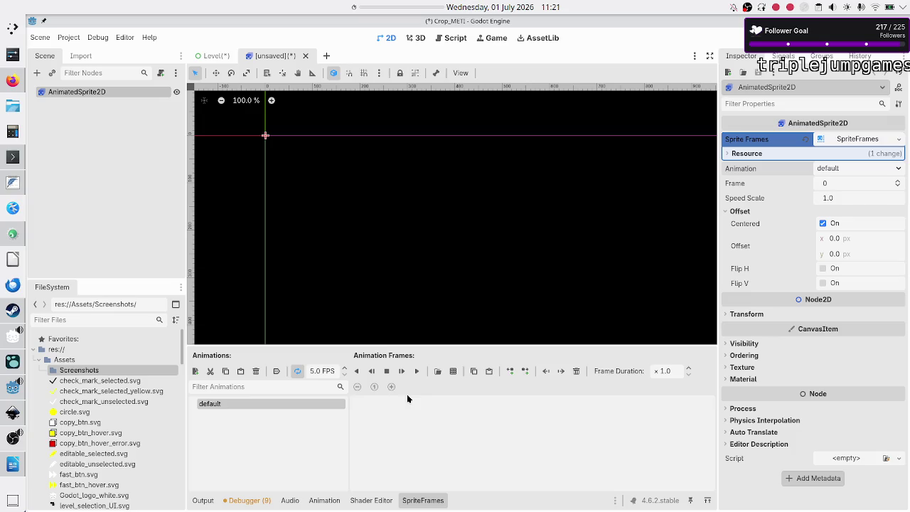
Add a test animation named new_animation, then delete it so only default remains
left_click(196, 372)
double_click(239, 418)
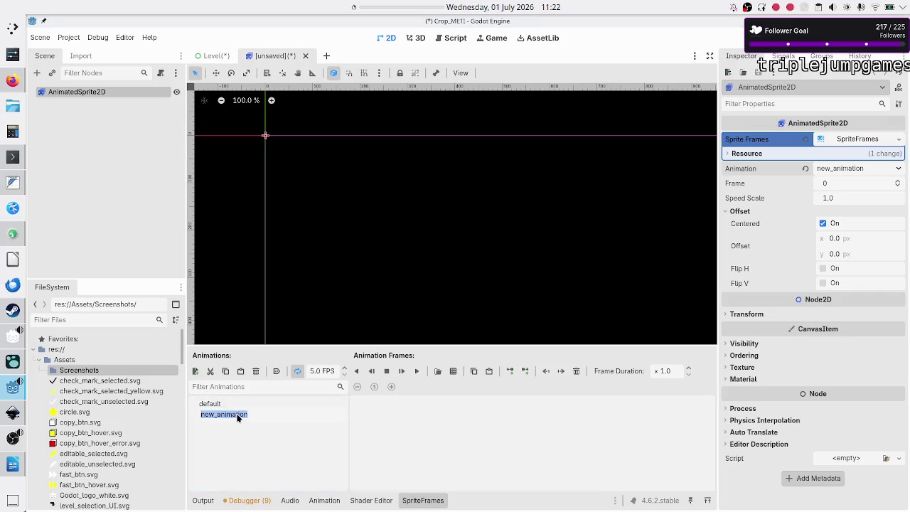
key("Return")
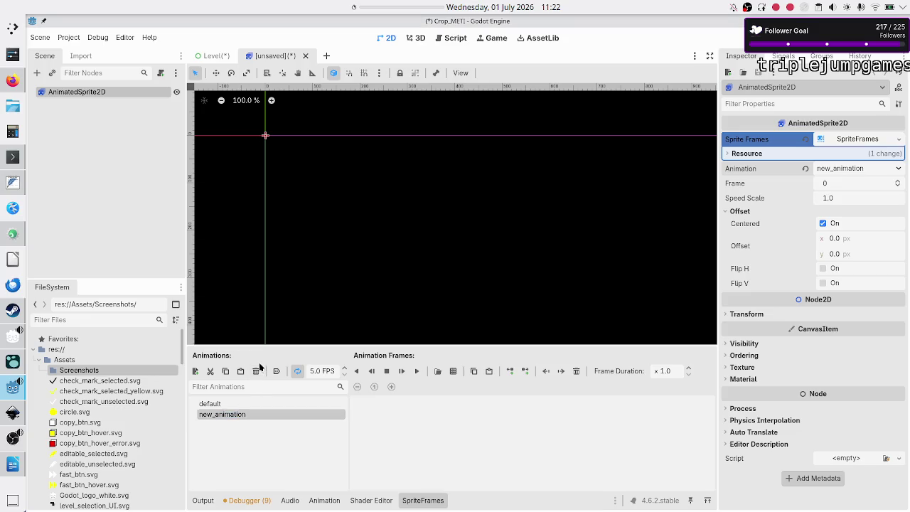
left_click(255, 374)
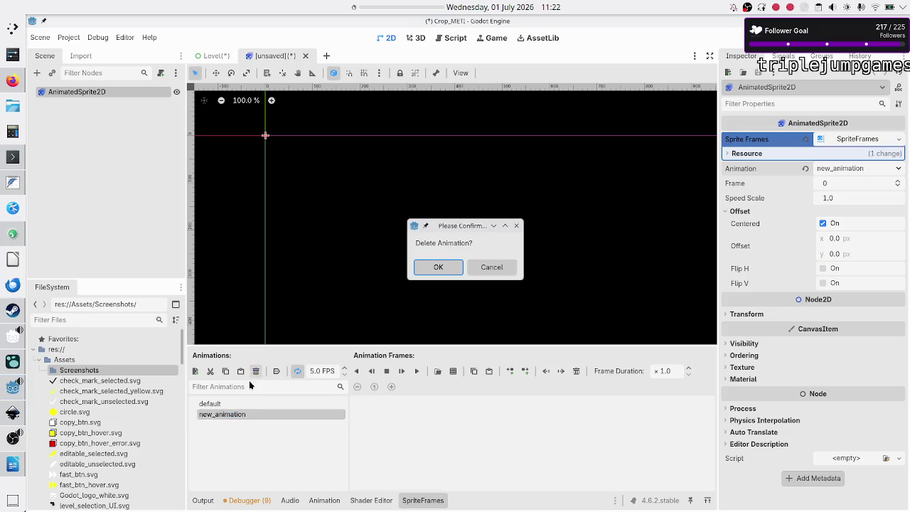
left_click(431, 272)
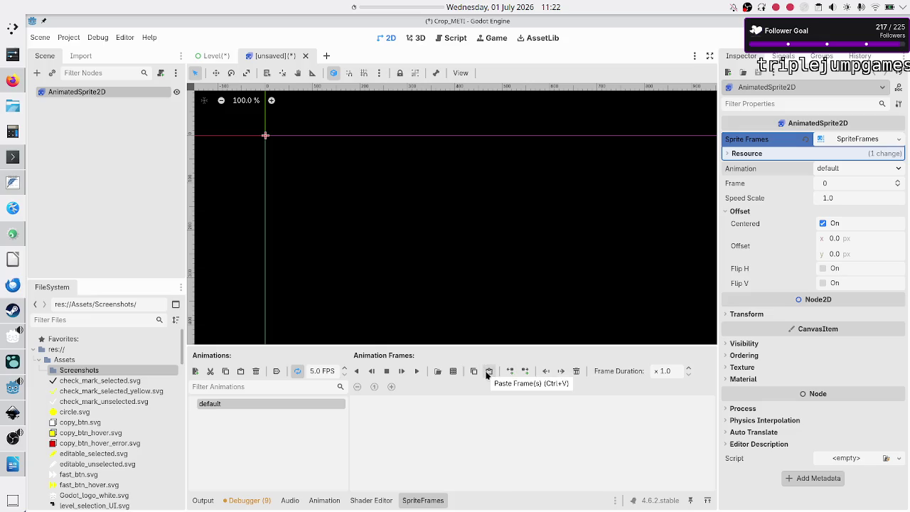
Add check_mark_selected_yellow.svg from Assets as frame 0 of the default animation
left_click(438, 371)
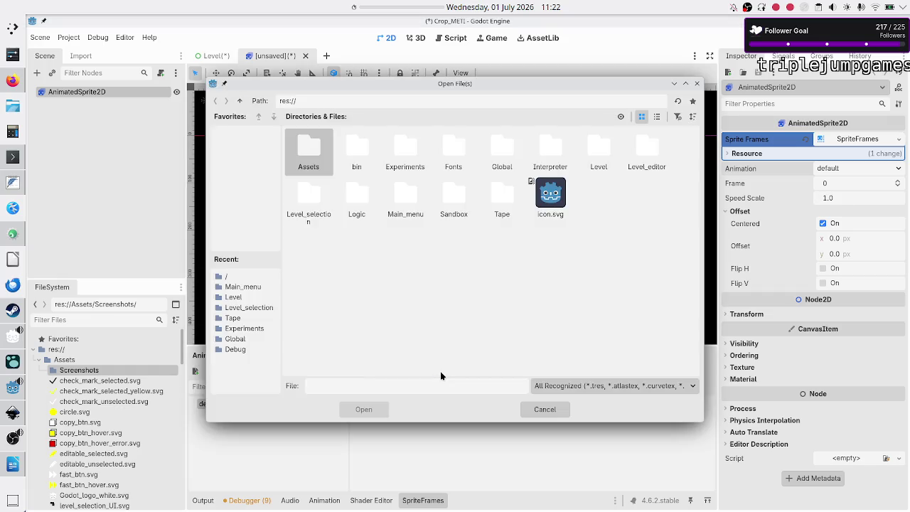
left_click(615, 389)
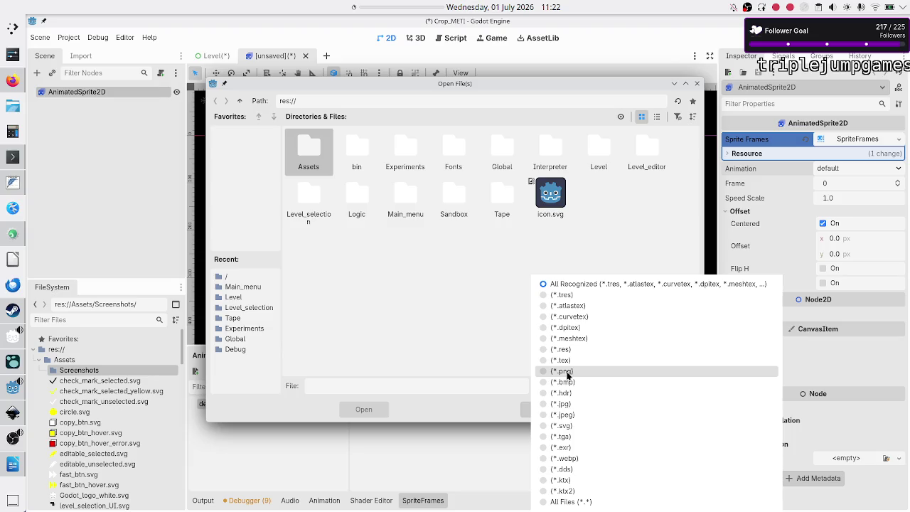
left_click(465, 353)
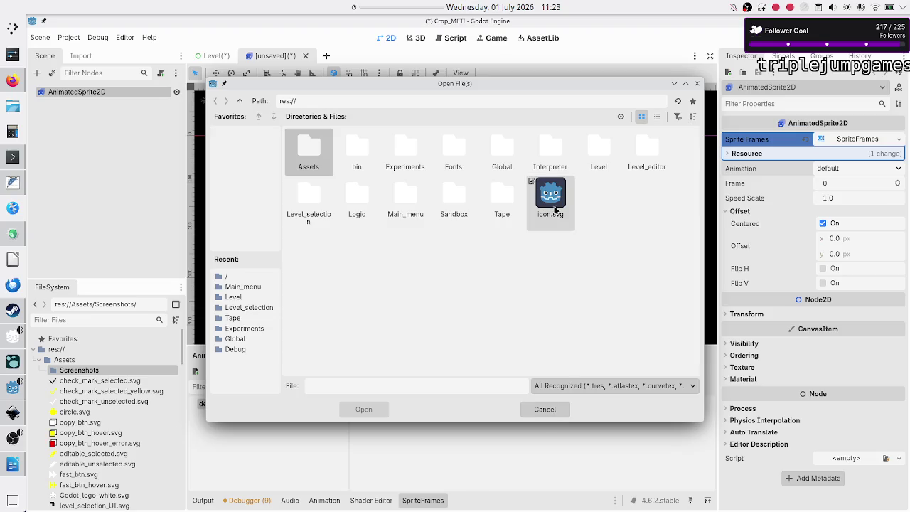
double_click(307, 161)
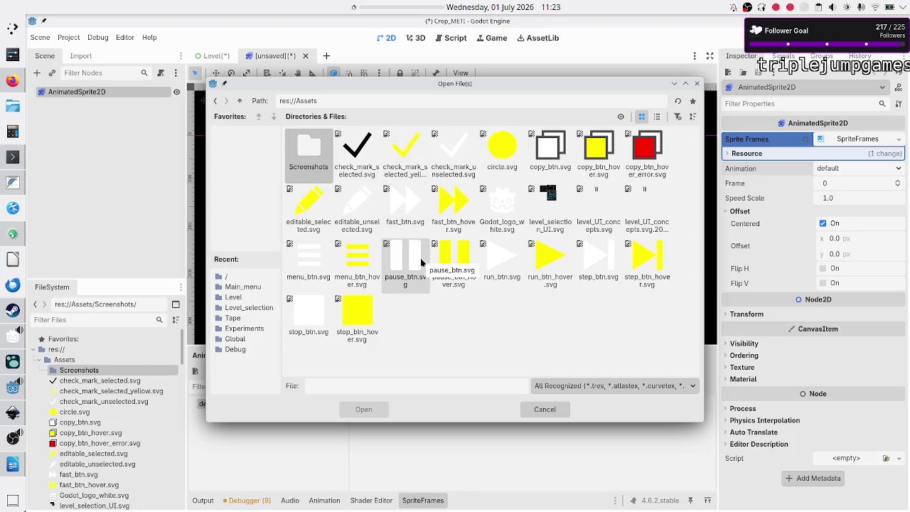
left_click(406, 149)
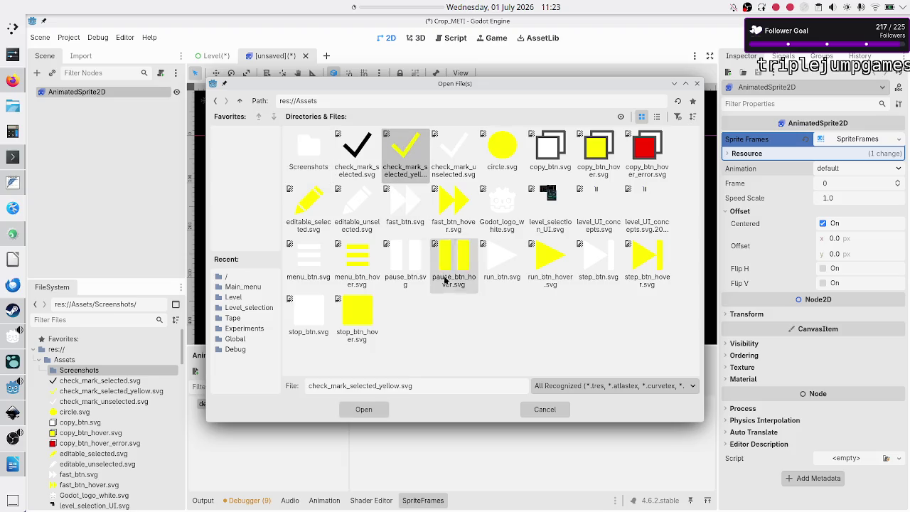
left_click(354, 409)
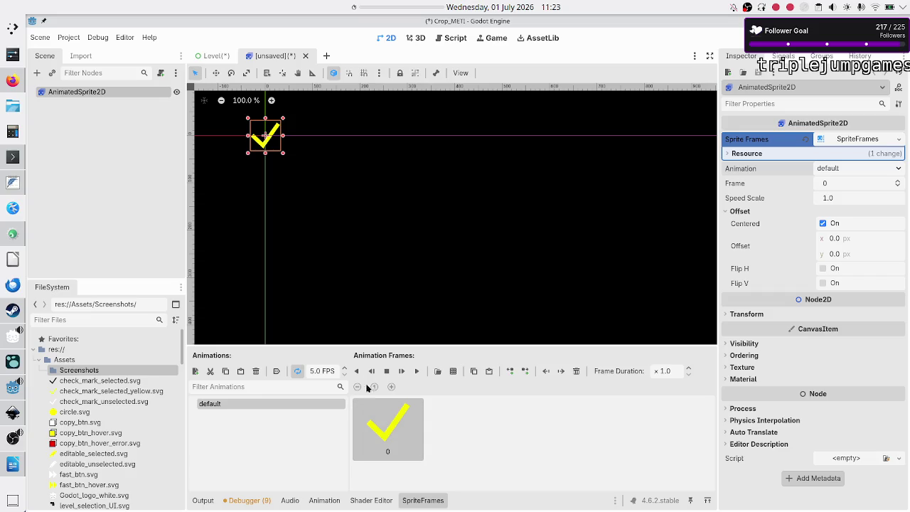
Add check_mark_selected.svg as frame 1, preview the animation, then remove that frame
left_click(437, 370)
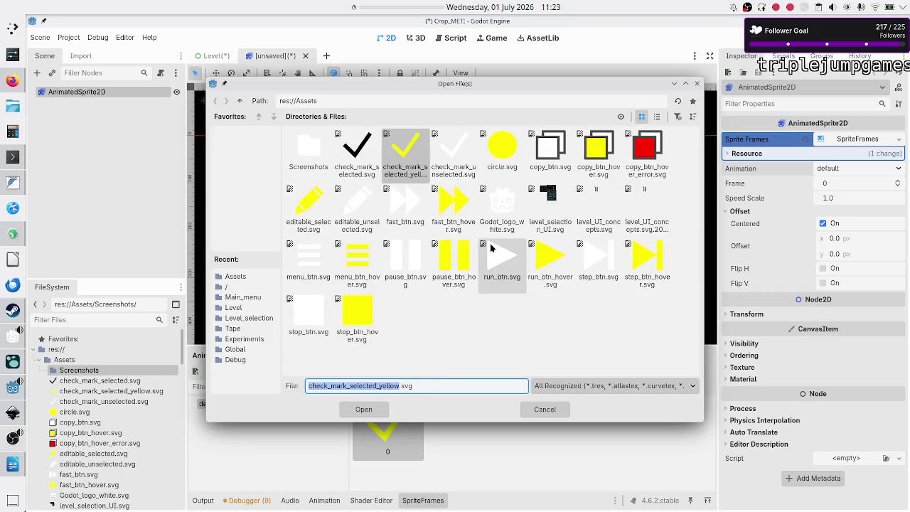
left_click(357, 151)
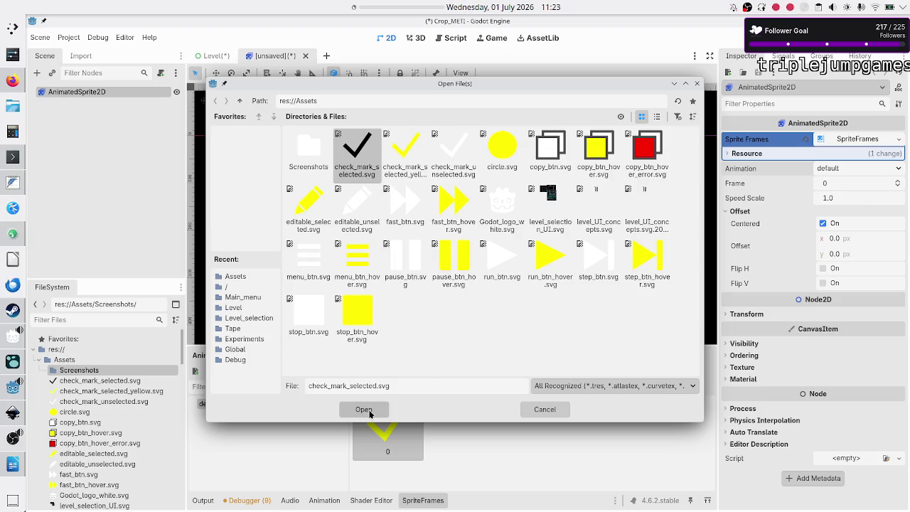
left_click(364, 409)
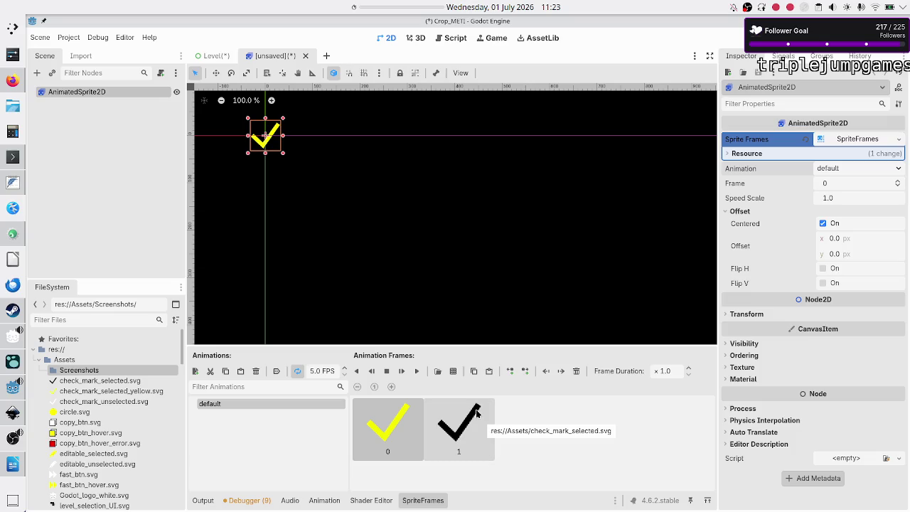
left_click(416, 374)
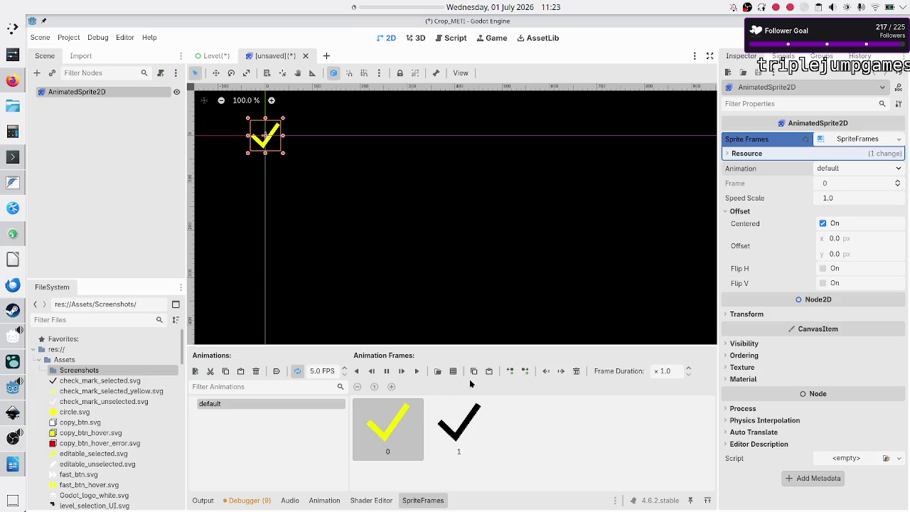
left_click(389, 375)
left_click(466, 435)
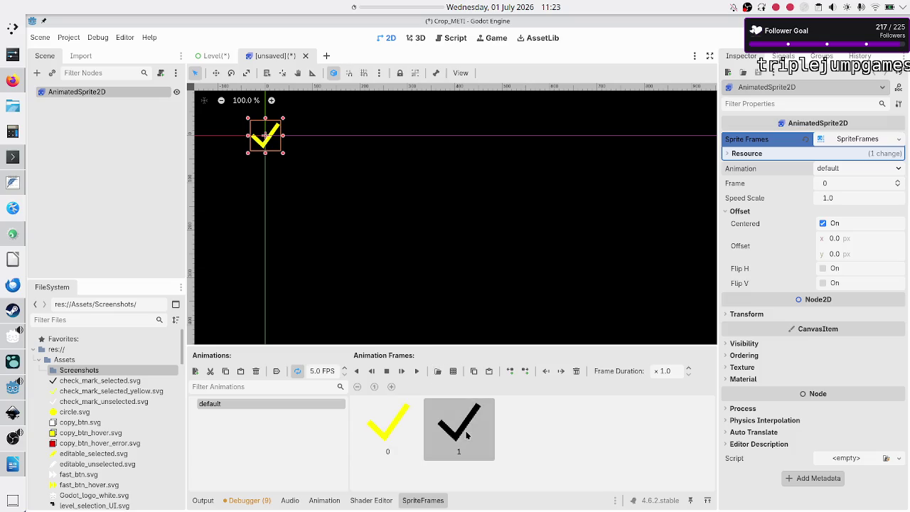
left_click(576, 371)
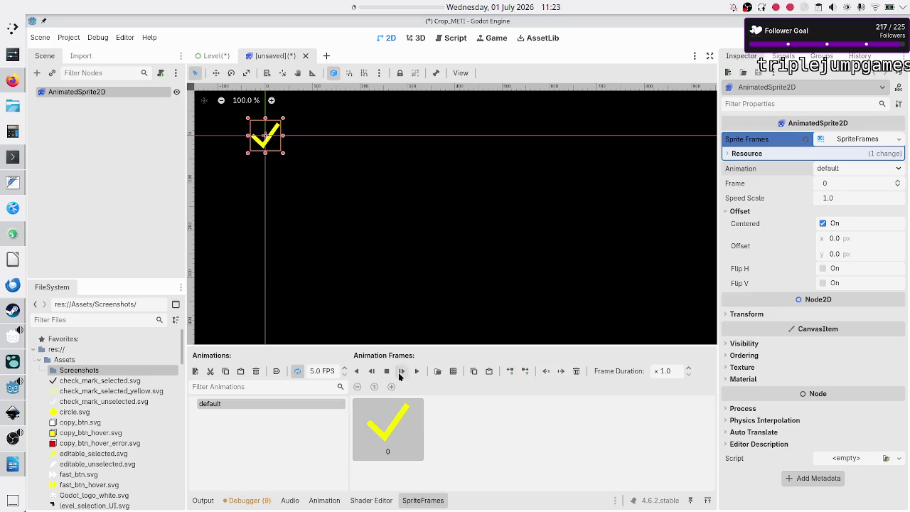
Add check_mark_unselected.svg as frame 1 and preview the two-frame animation
left_click(438, 371)
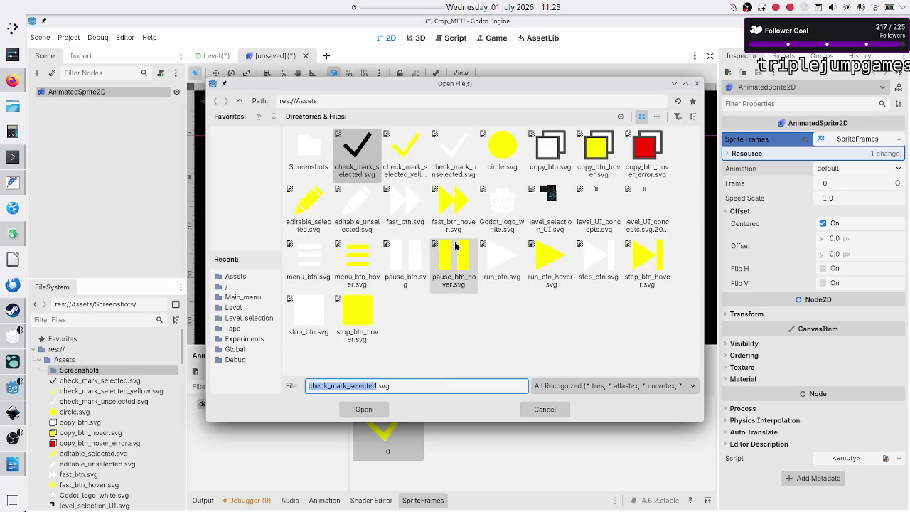
left_click(453, 150)
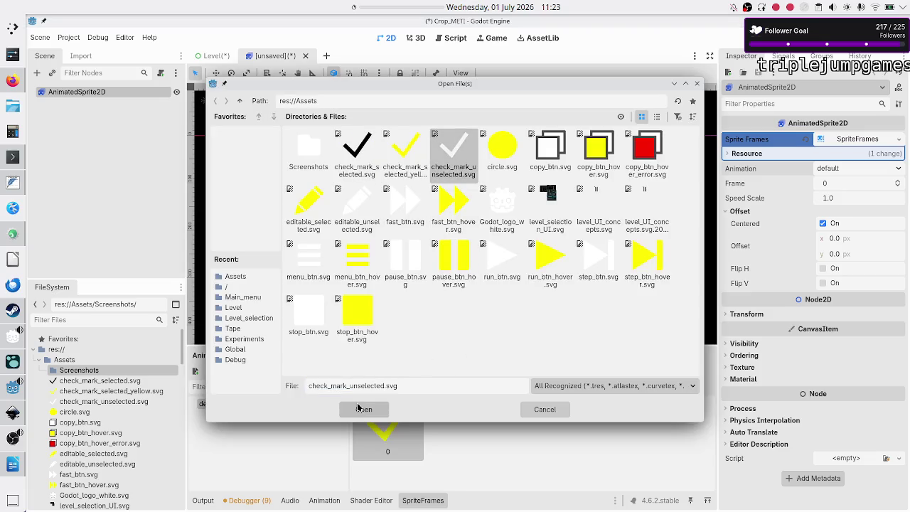
left_click(361, 406)
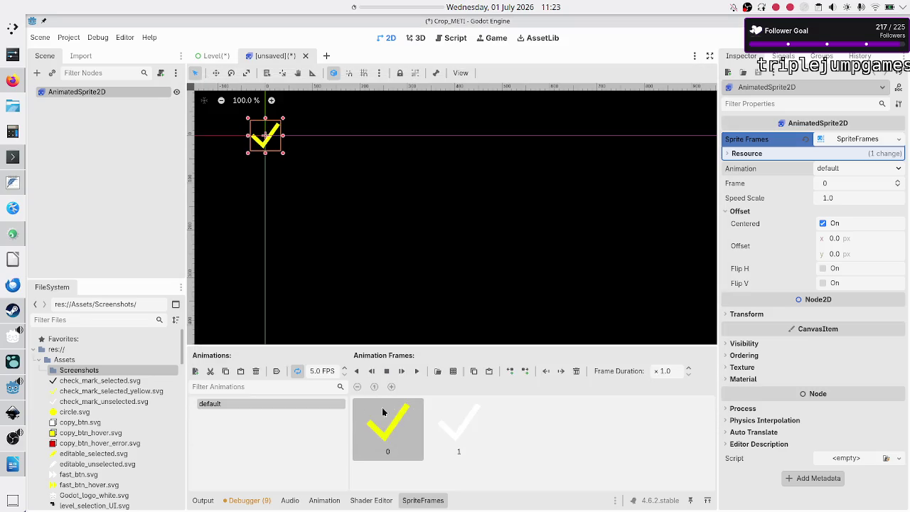
left_click(417, 372)
left_click(387, 371)
Set the default animation's speed to 1.0 FPS and play it back
left_click(318, 371)
key("Return")
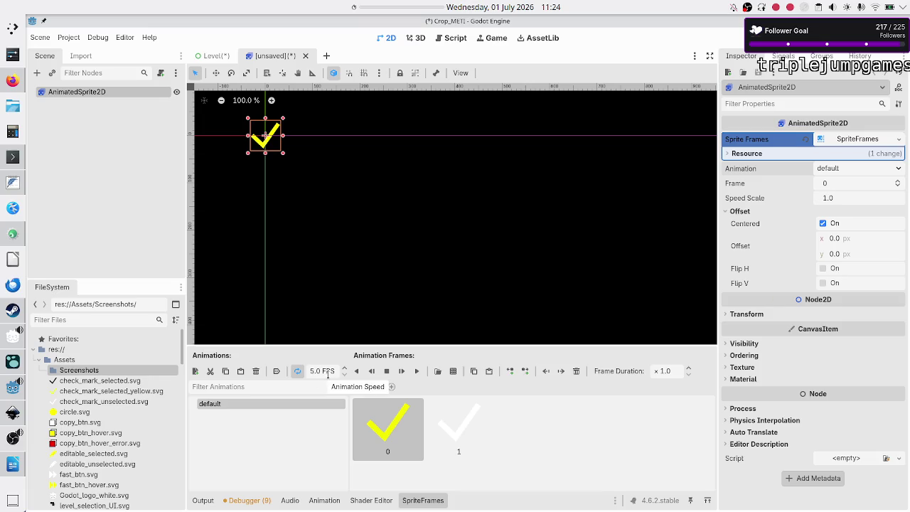
left_click(316, 372)
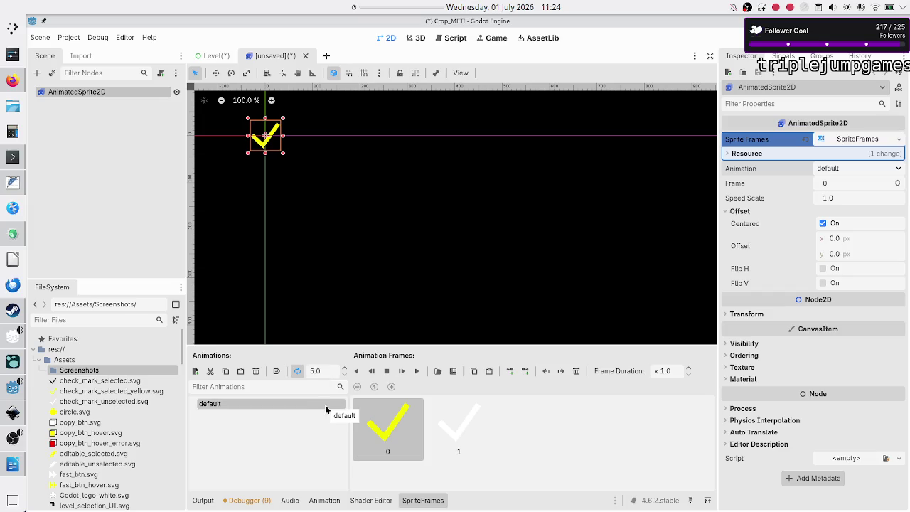
type("10")
key("Return")
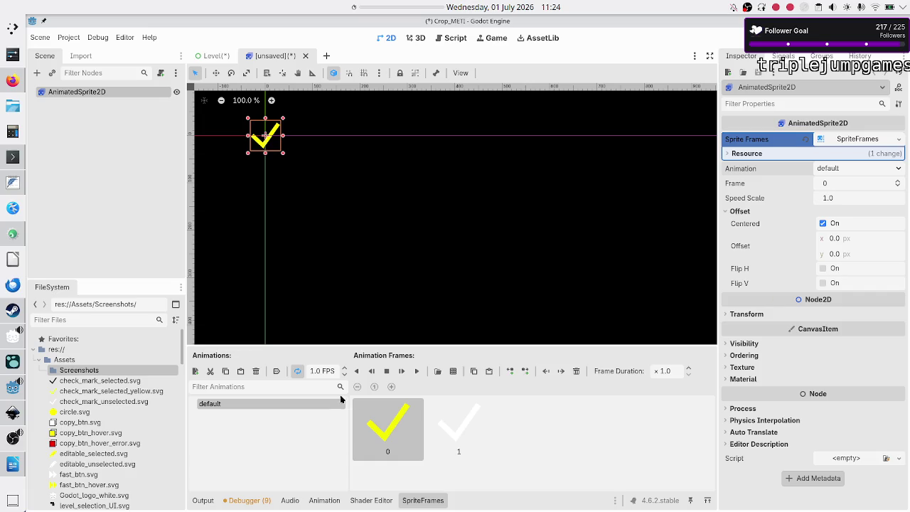
left_click(404, 372)
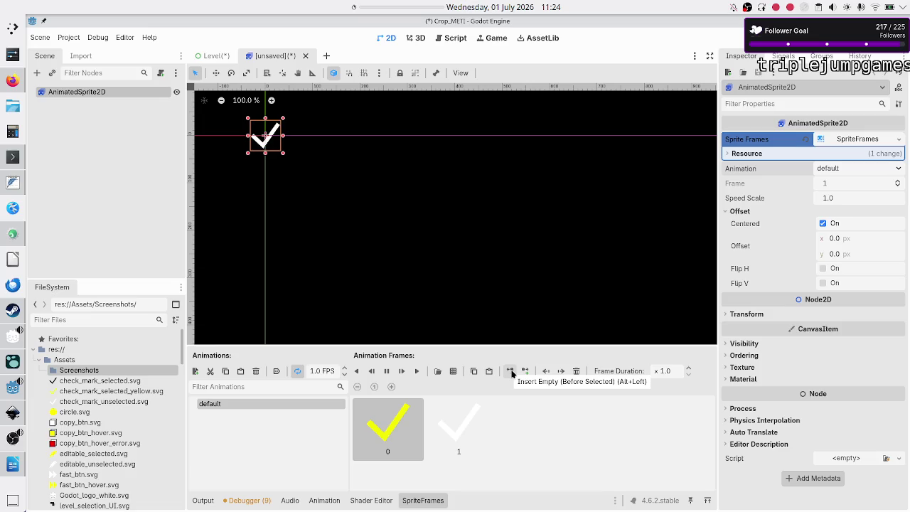
left_click(461, 444)
left_click(510, 373)
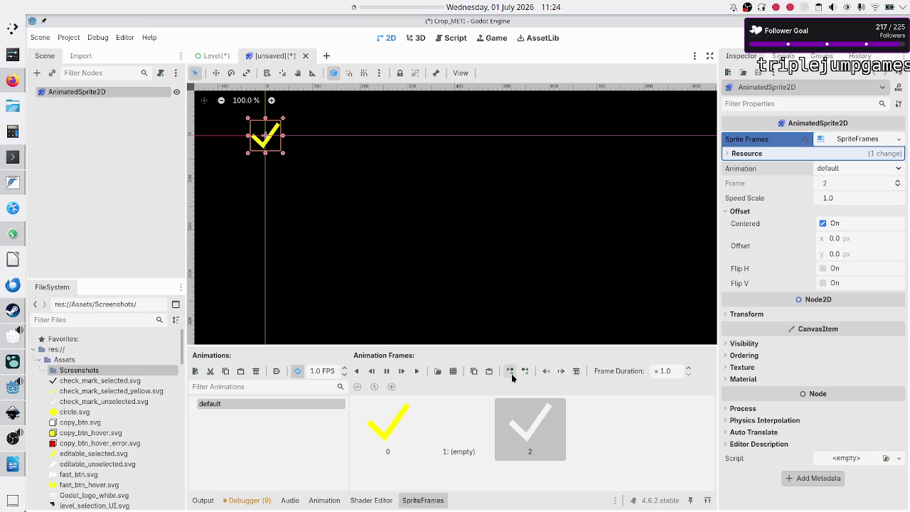
left_click(466, 425)
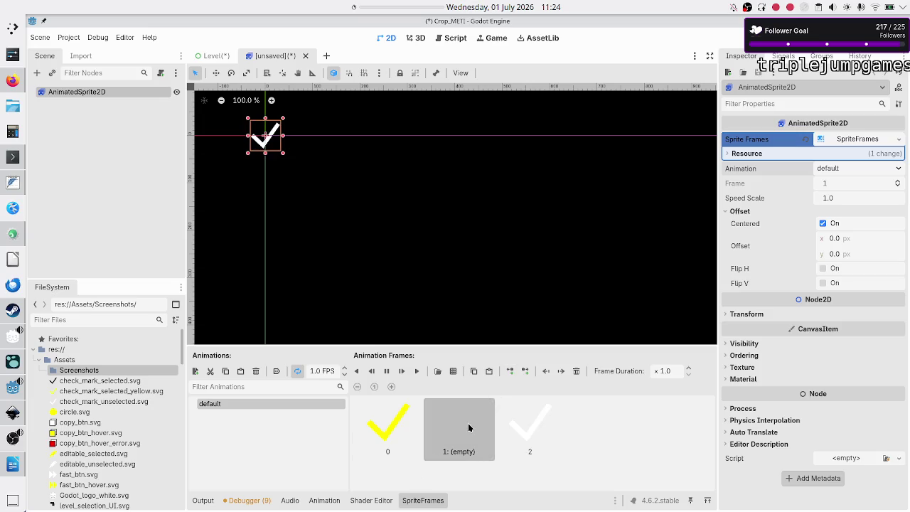
left_click(576, 372)
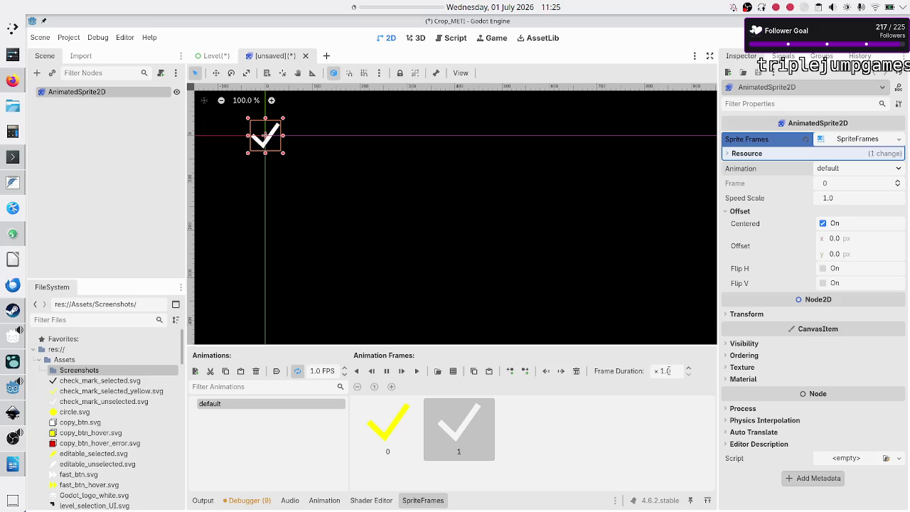
left_click(676, 371)
left_click(689, 369)
left_click(689, 369)
left_click(690, 370)
left_click(689, 369)
left_click(675, 370)
type("4")
key("Return")
left_click(676, 370)
key("BackSpace")
key("Escape")
left_click(673, 370)
type("1.0")
key("Return")
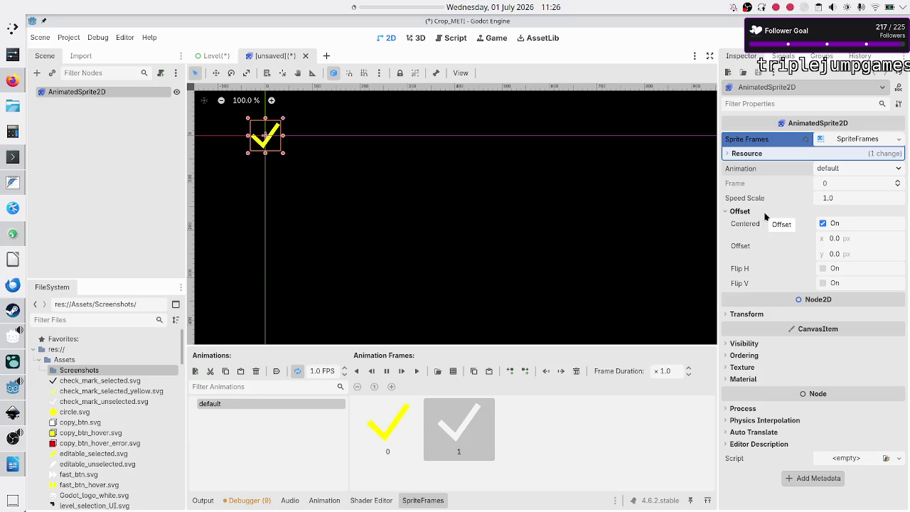
left_click(728, 155)
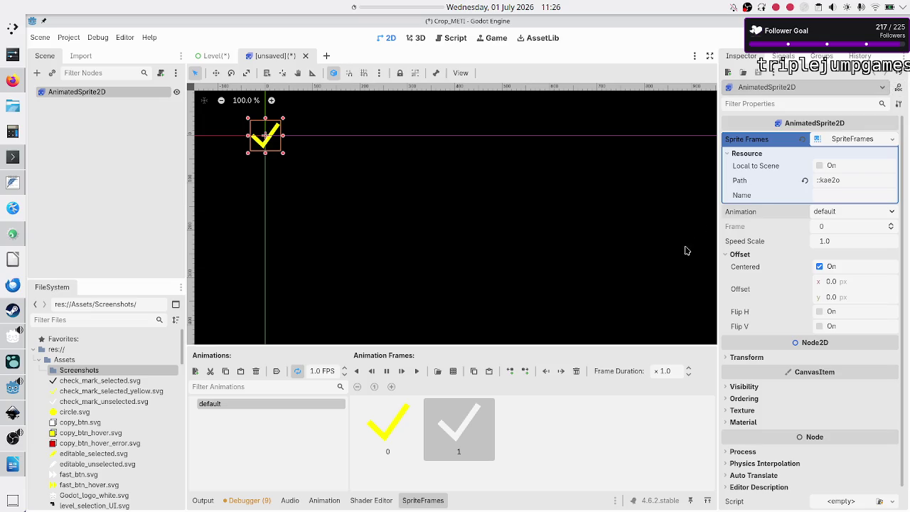
left_click(841, 140)
left_click(842, 140)
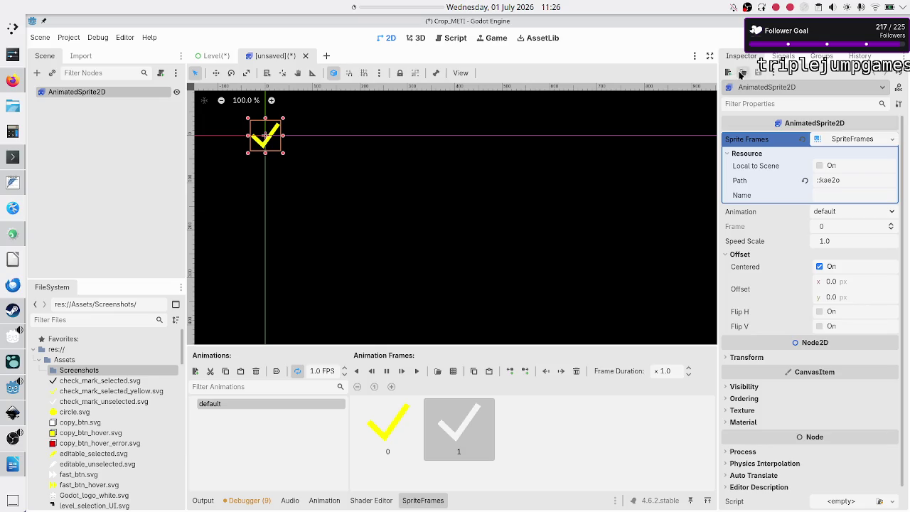
left_click(773, 74)
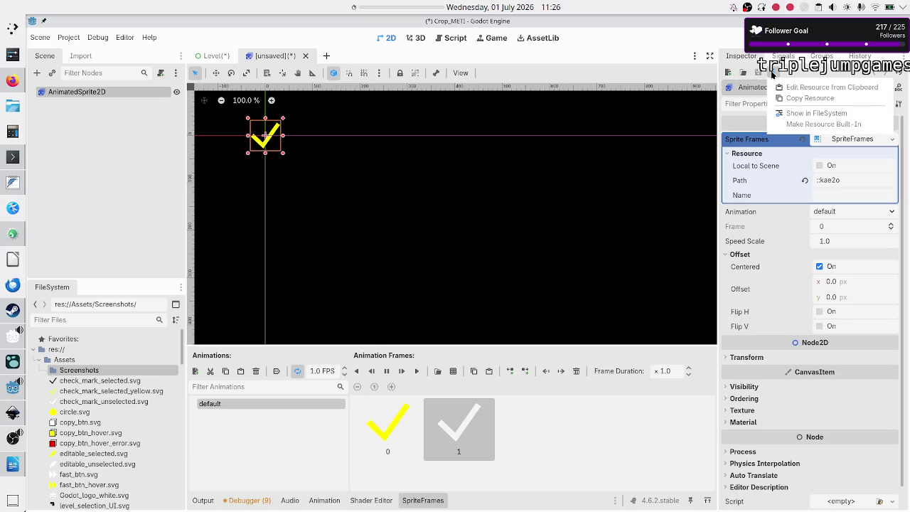
left_click(773, 73)
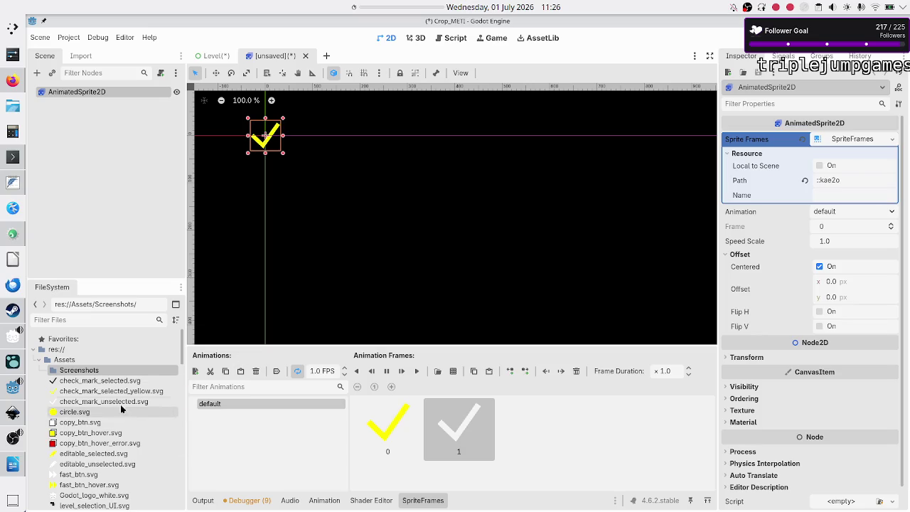
scroll(79, 390, "down", 10)
scroll(80, 392, "down", 15)
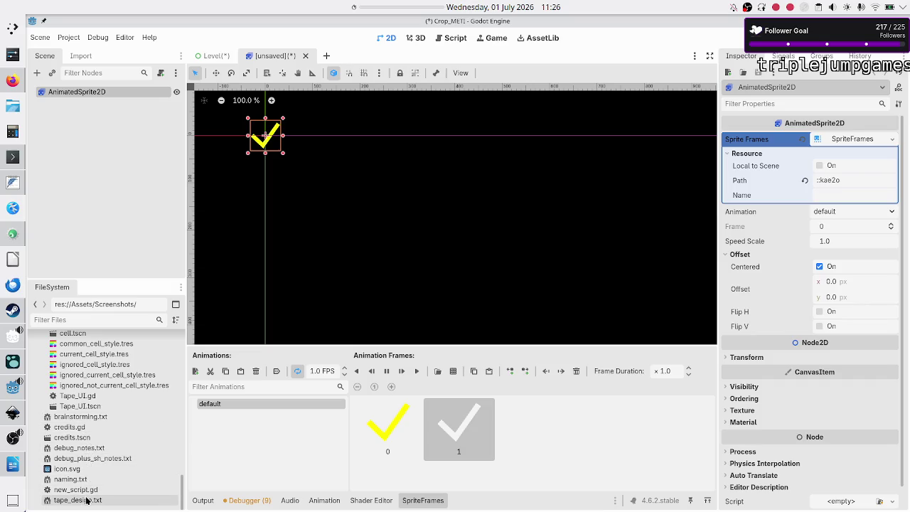
scroll(93, 422, "up", 2)
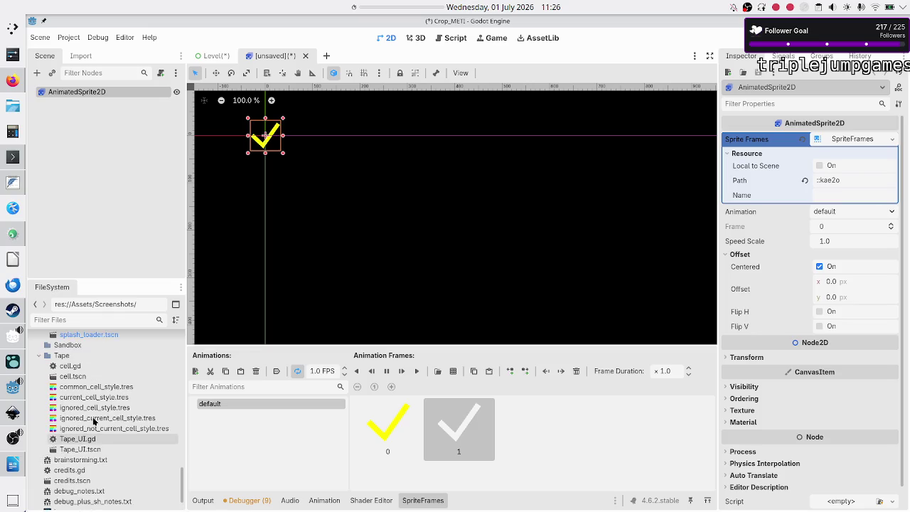
scroll(93, 423, "up", 7)
scroll(93, 422, "up", 10)
scroll(93, 422, "up", 10)
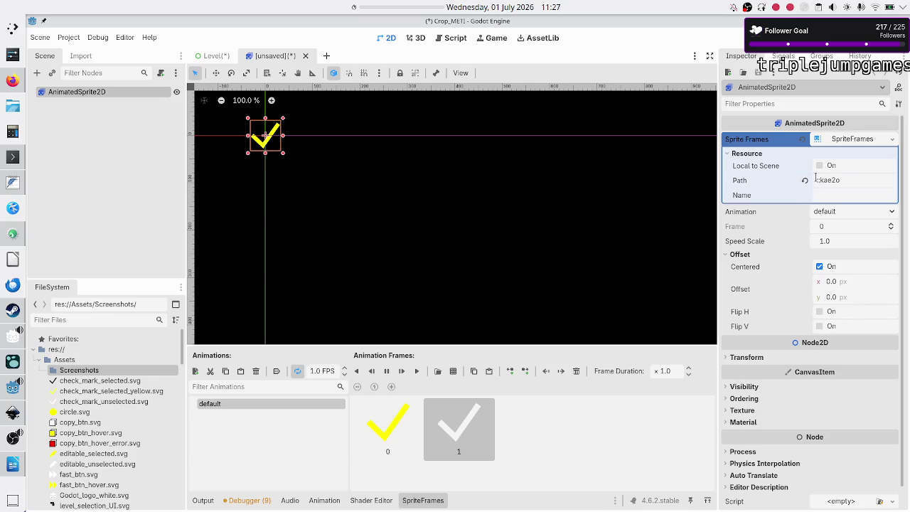
mouse_move(738, 185)
left_click(887, 87)
Inspect the SpriteFrames resource and use Save As to write it to Assets as gif-like.tres
left_click(766, 106)
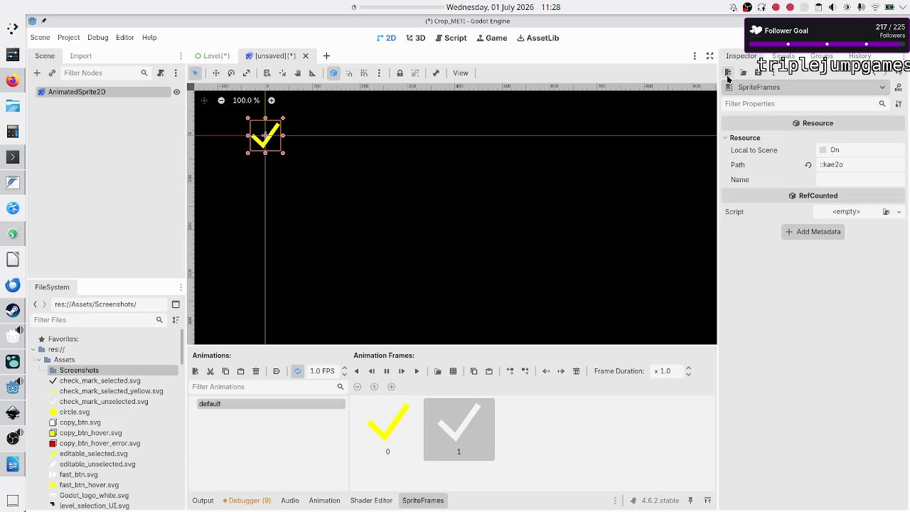
left_click(772, 74)
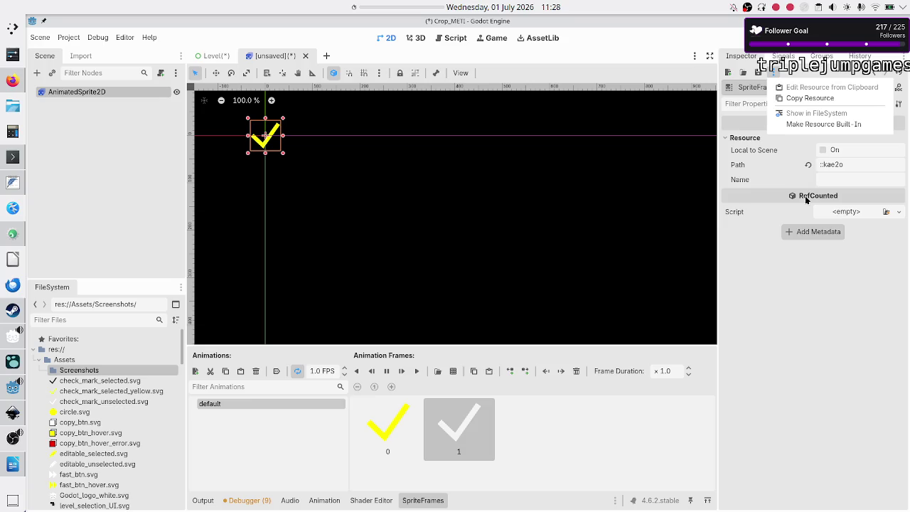
left_click(796, 282)
left_click(758, 73)
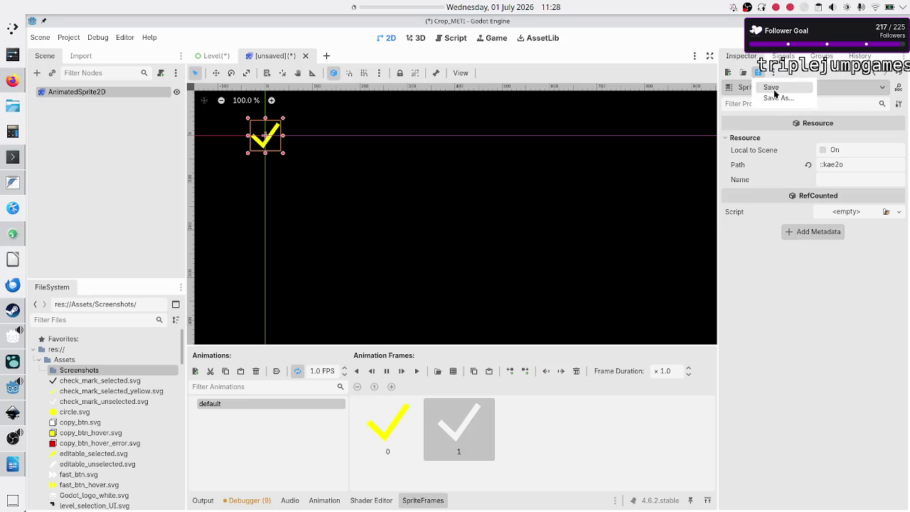
left_click(772, 99)
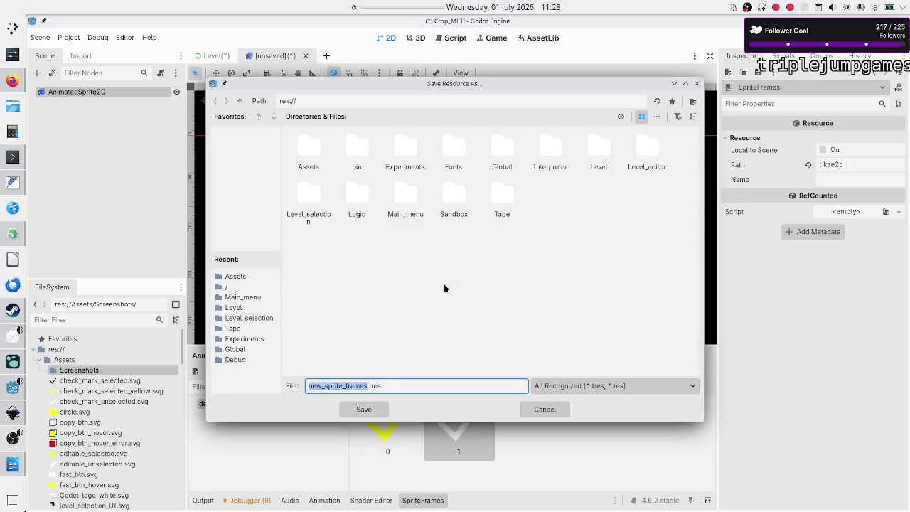
double_click(319, 168)
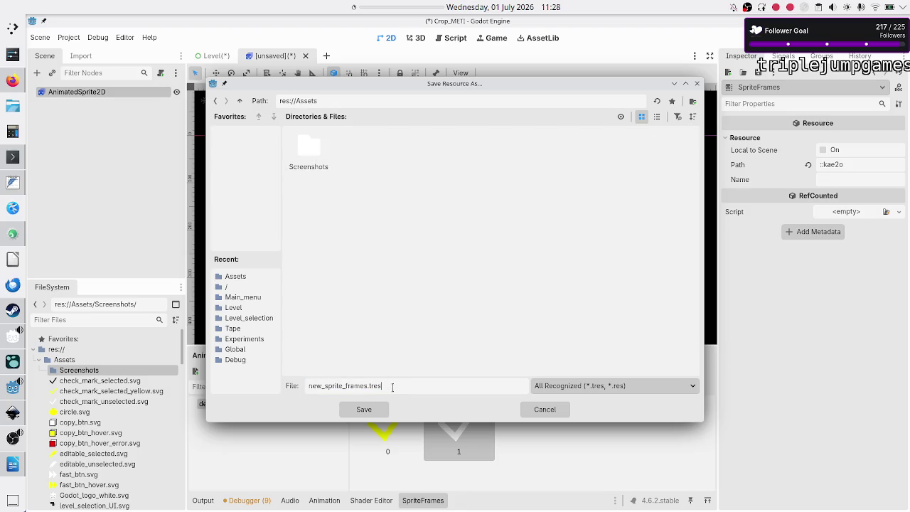
key("BackSpace")
key("BackSpace")
key("BackSpace")
type("manual")
key("BackSpace")
key("BackSpace")
key("BackSpace")
type("gif")
type("-like")
left_click(376, 410)
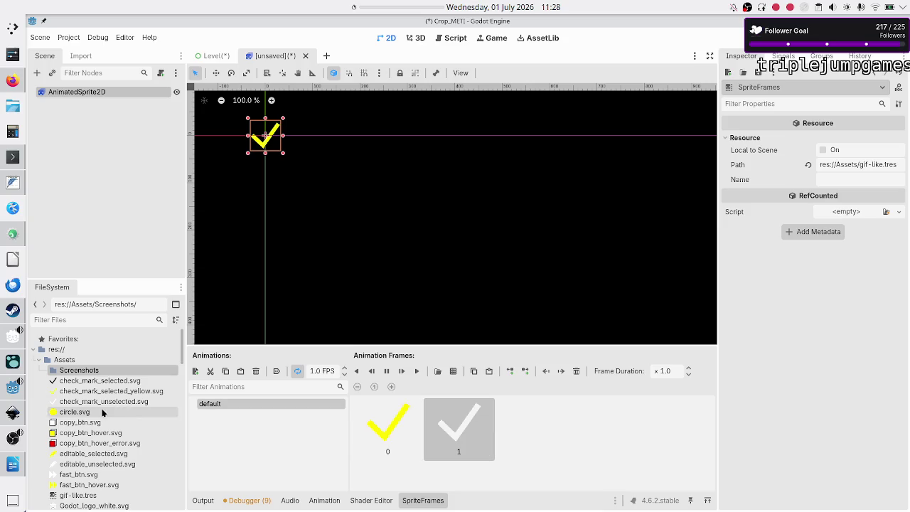
Filter project files by 'gif' to select gif-like.tres, then close the unsaved sprite scene without saving
left_click(92, 320)
type("gif")
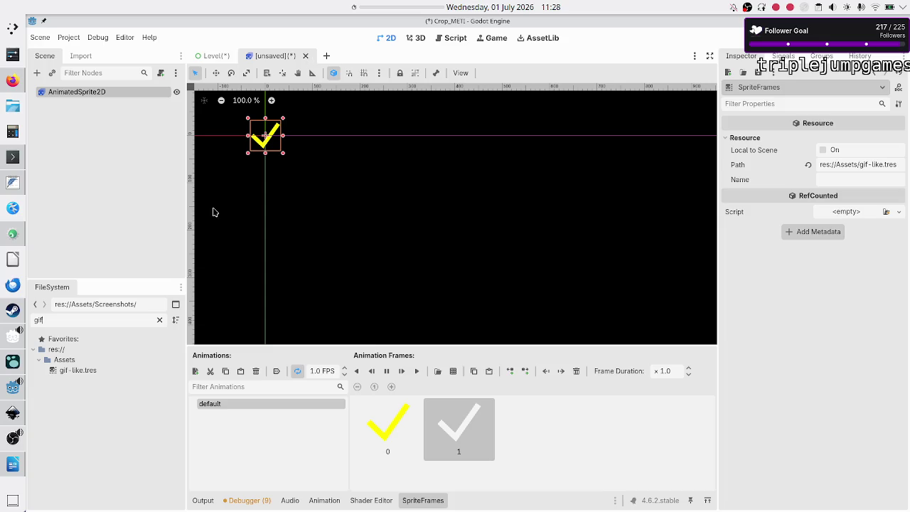
left_click(109, 367)
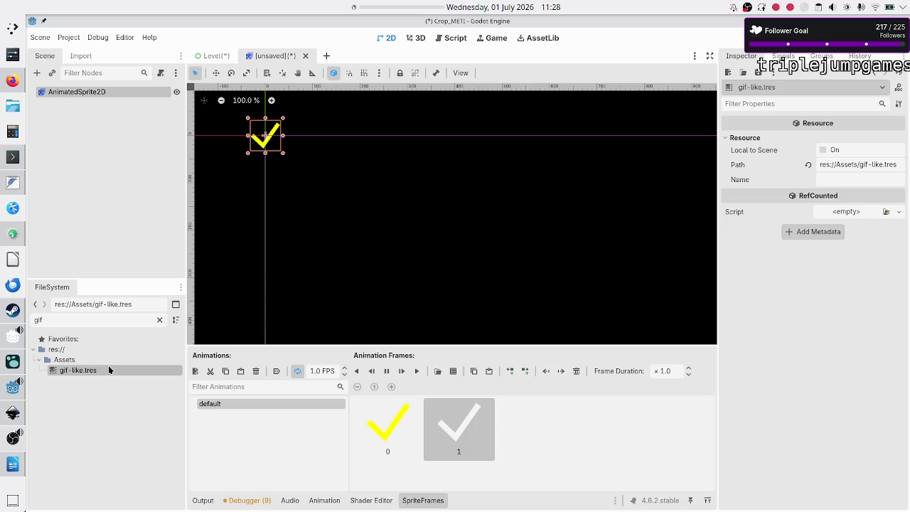
left_click(305, 56)
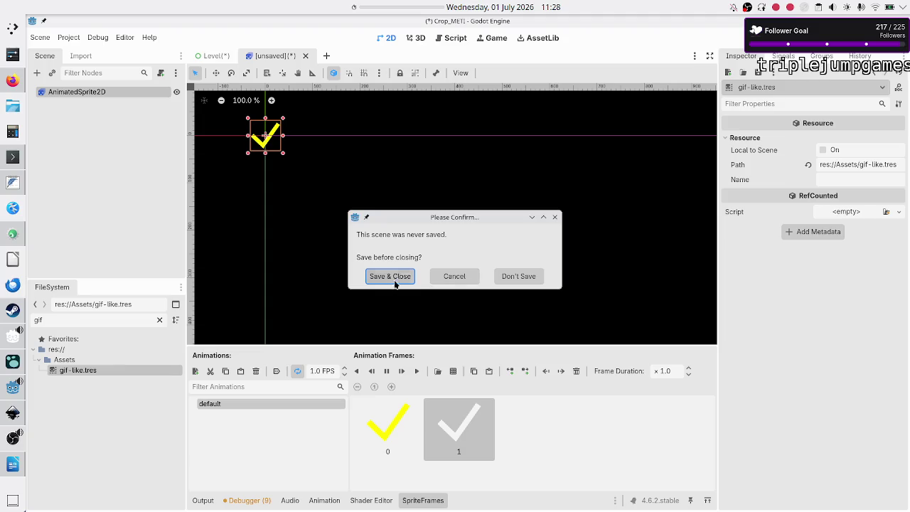
left_click(520, 278)
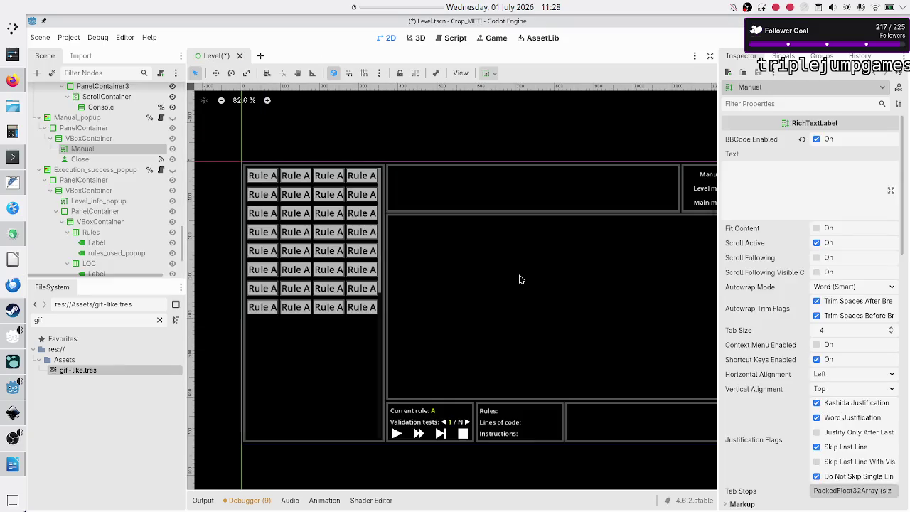
Start the Manual label's Text with an [img] tag, then switch to the Reddit thread in Firefox
left_click(770, 184)
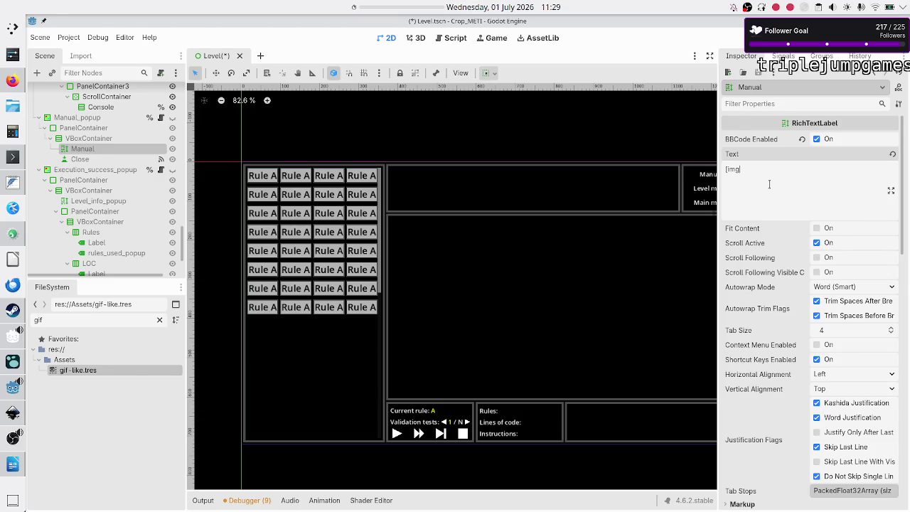
key("alt+Tab")
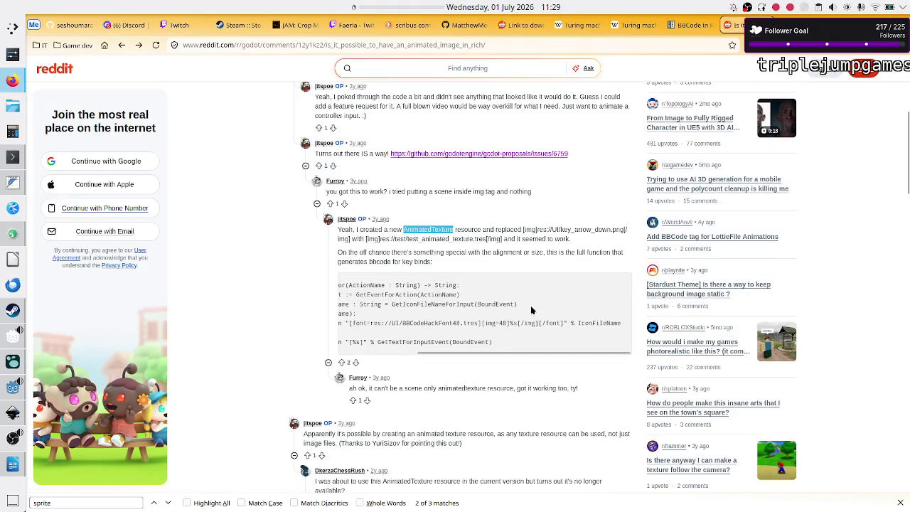
Read the Reddit comment's AnimatedTexture .tres [img] example, then return to Godot
scroll(388, 327, "left", 5)
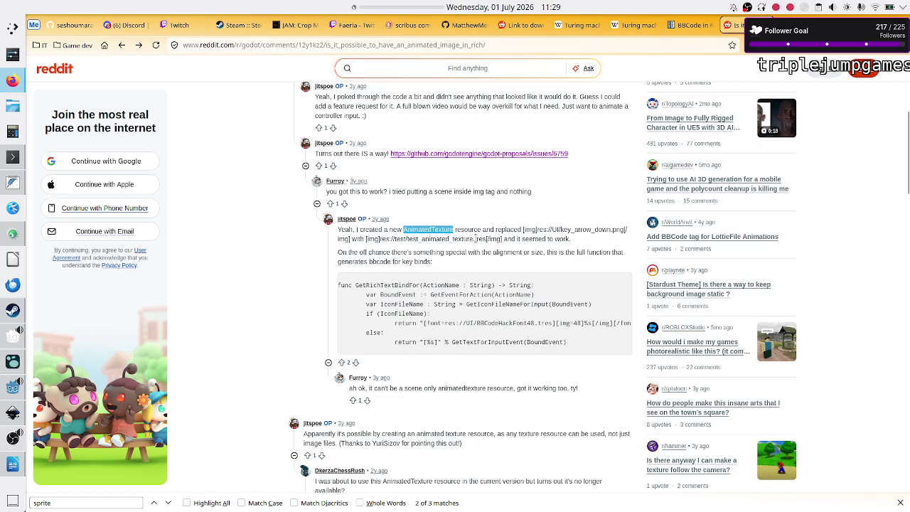
key("alt+Tab")
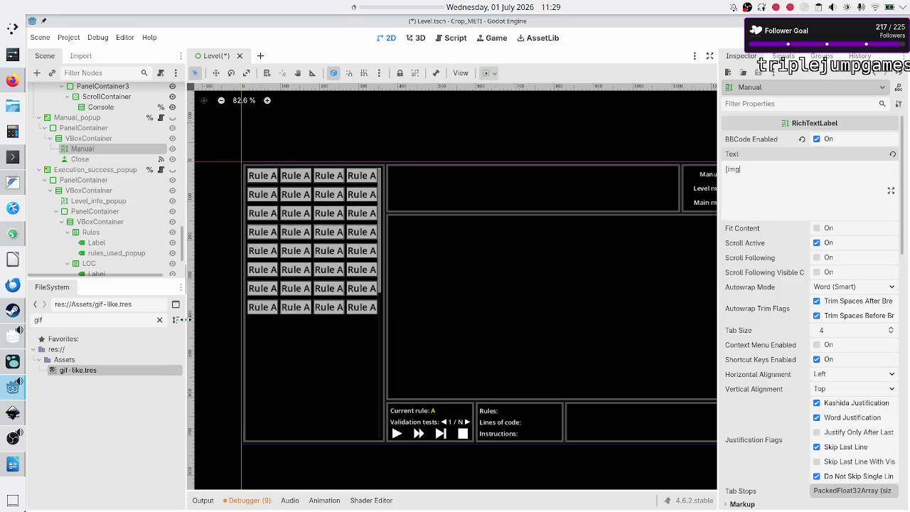
Paste gif-like.tres's copied path into the Manual text to form [img]res://Assets/gif-like.tres[/img], then run the game
right_click(87, 369)
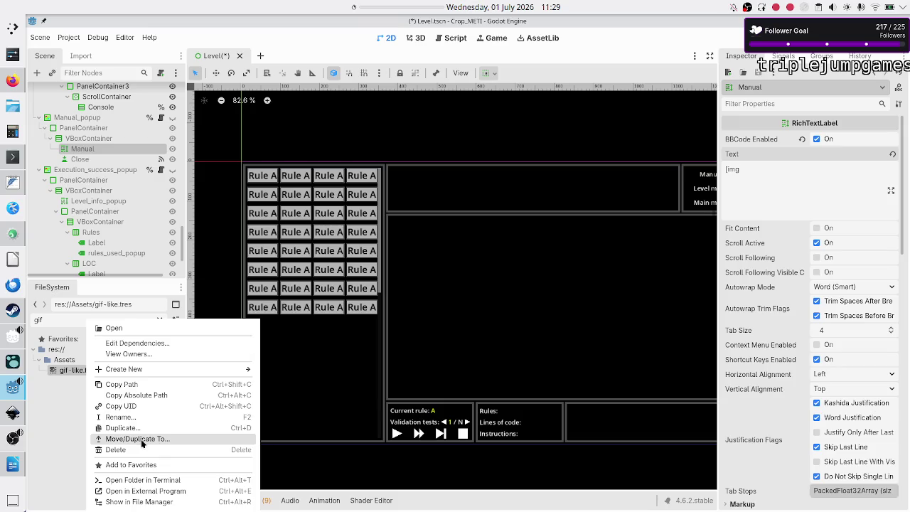
left_click(139, 386)
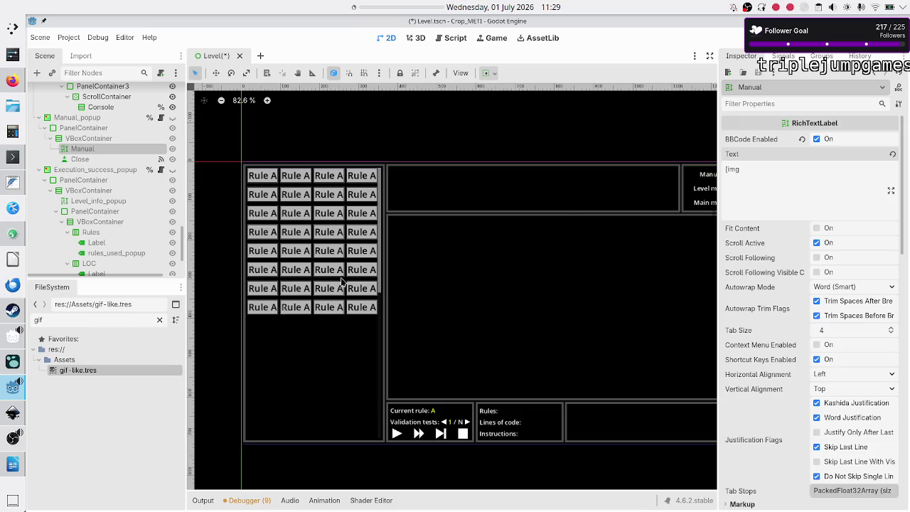
left_click(763, 173)
type("res://Assets/gif-like.tres")
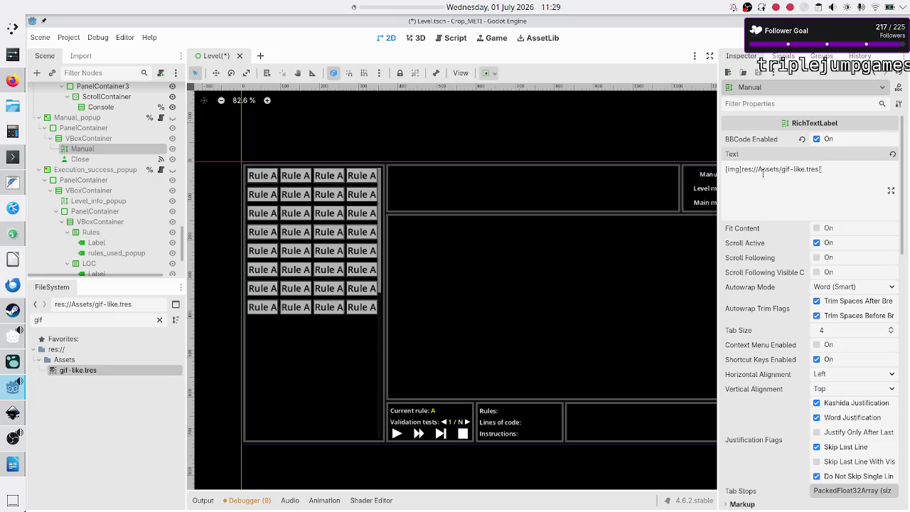
type("mg")
scroll(91, 207, "down", 3)
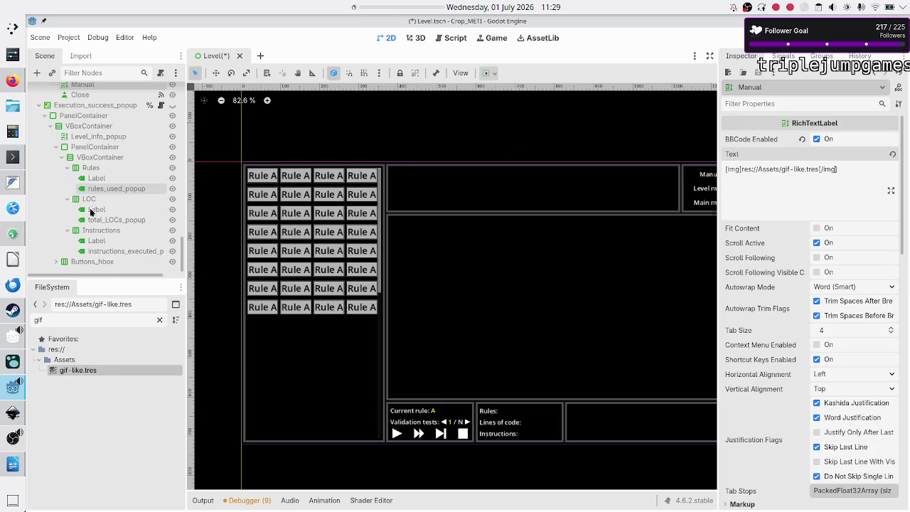
scroll(98, 171, "up", 5)
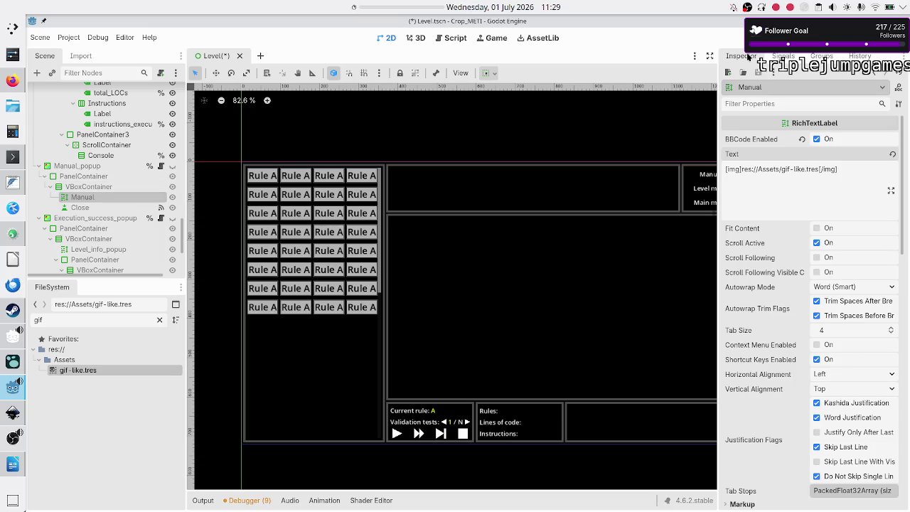
key("F5")
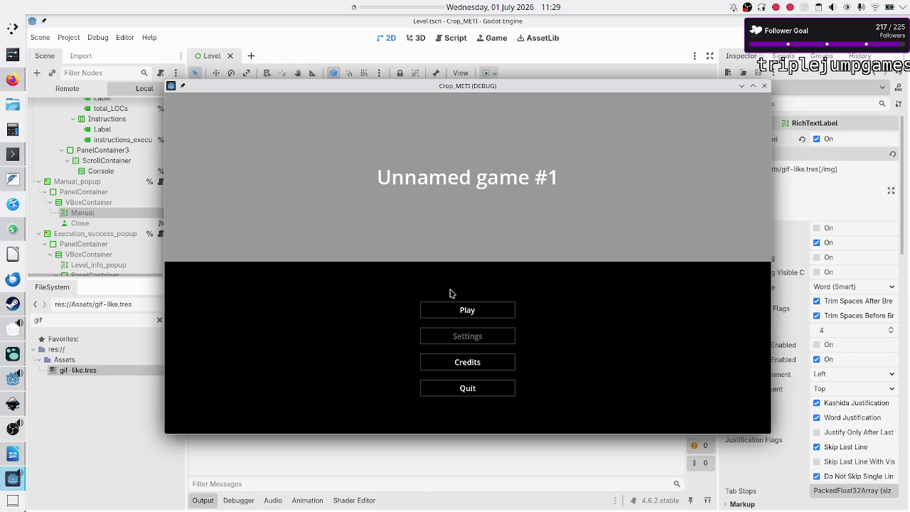
In the running game, open a new Navigation program's level and its Manual popup, then switch away
left_click(464, 313)
left_click(512, 134)
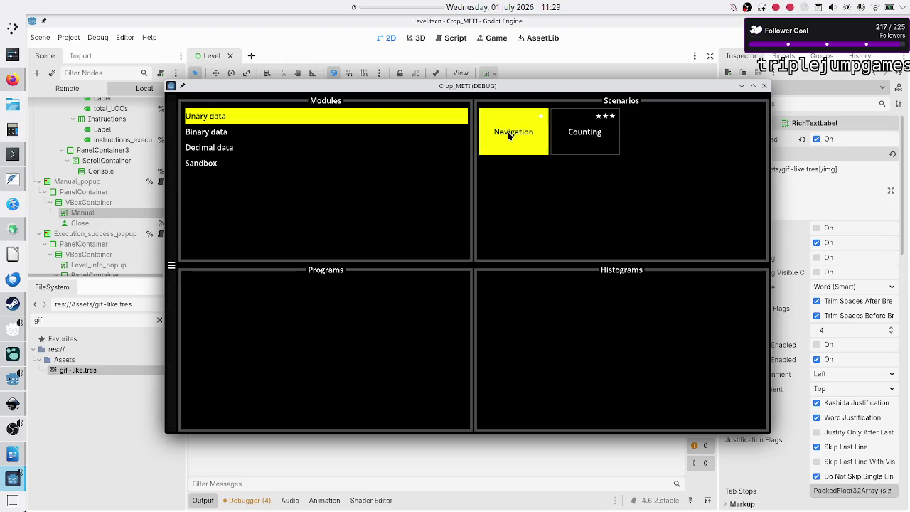
left_click(305, 351)
left_click(307, 310)
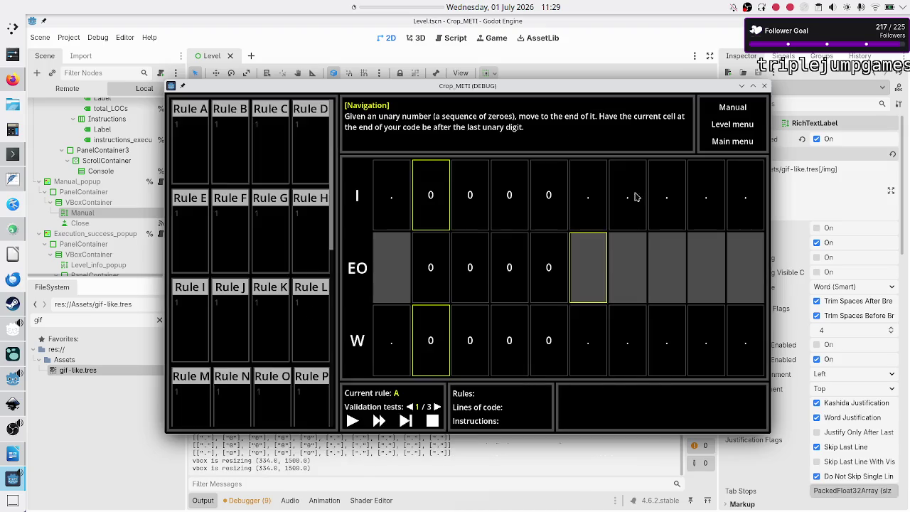
left_click(738, 113)
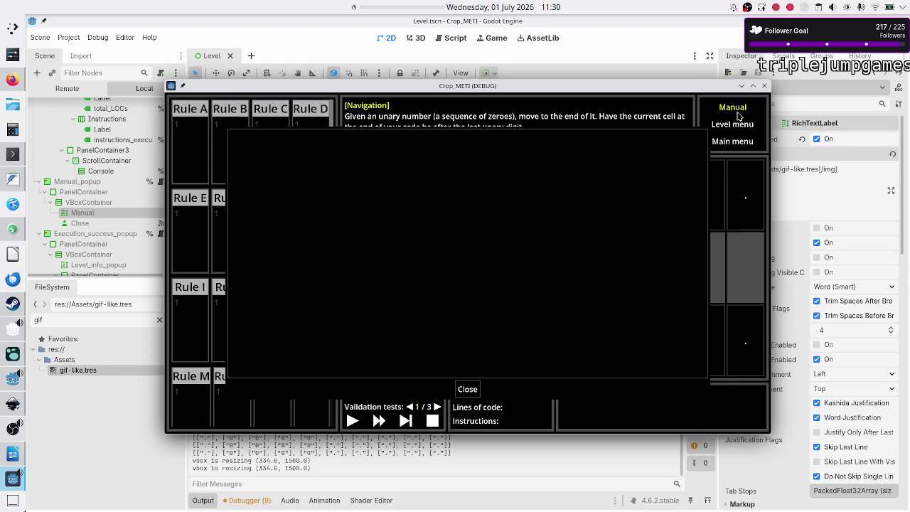
key("alt+Tab")
key("alt+Tab")
key("alt+Tab")
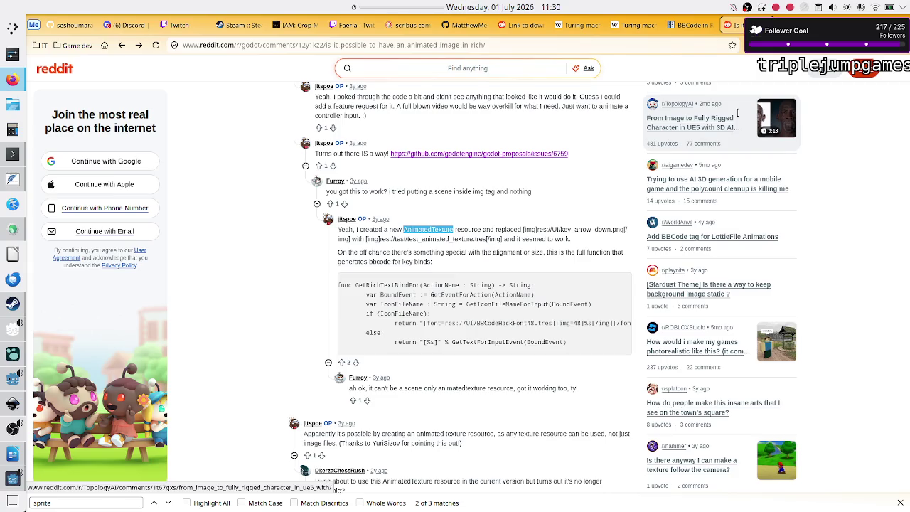
Close the Crop_METI (DEBUG) game window and return to the Reddit reply about AnimatedTexture in Firefox
key("alt+Tab")
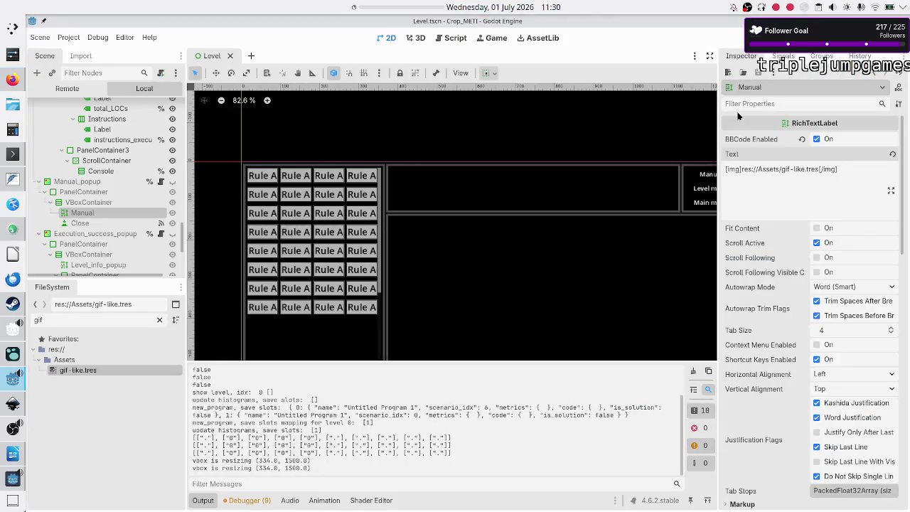
left_click(858, 170)
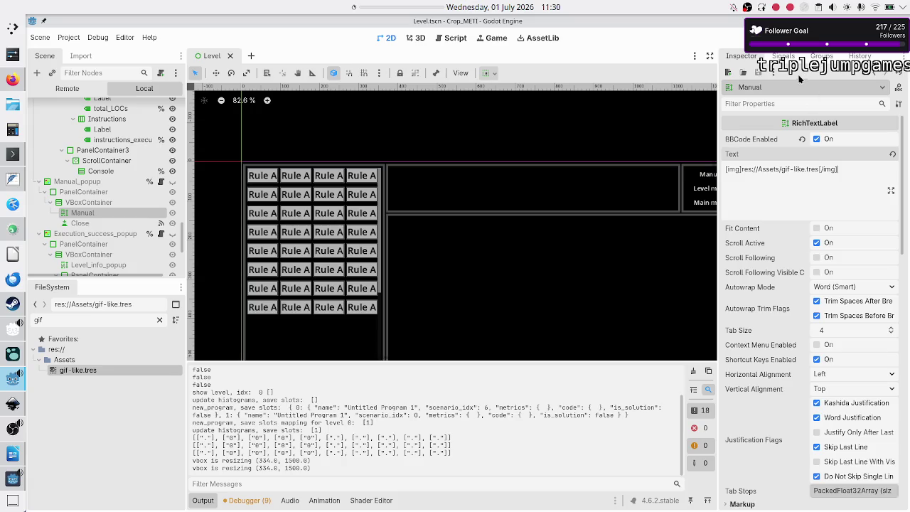
key("alt+Tab")
key("alt+Tab")
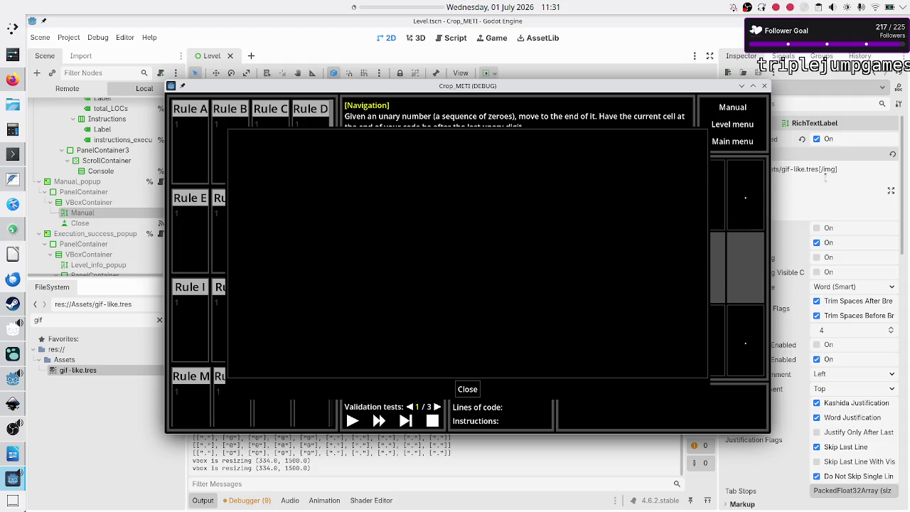
left_click(765, 86)
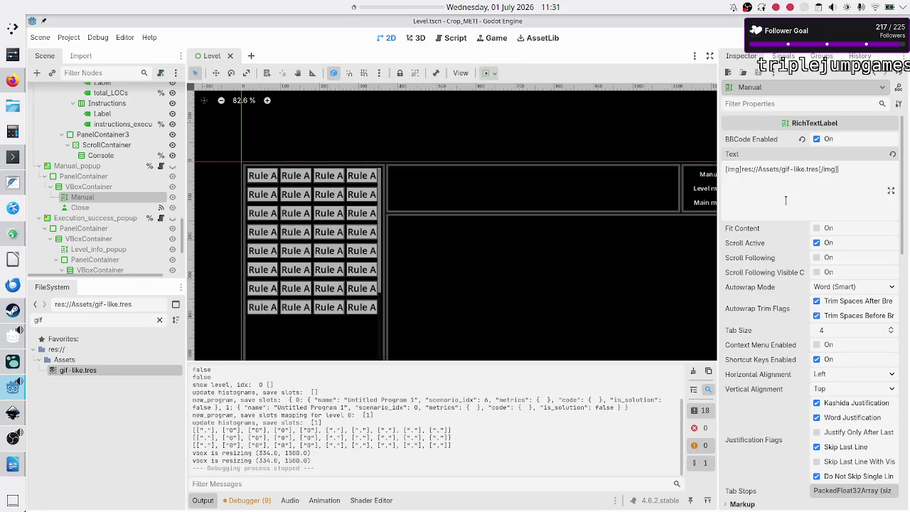
key("alt+Tab")
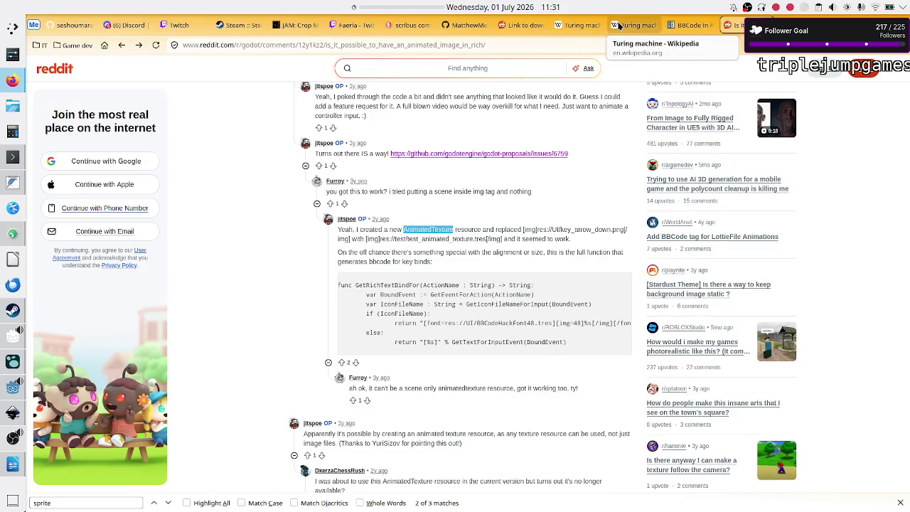
Look over the Turing machine article and the animated-sprites-in-BBCode proposal tabs
left_click(635, 25)
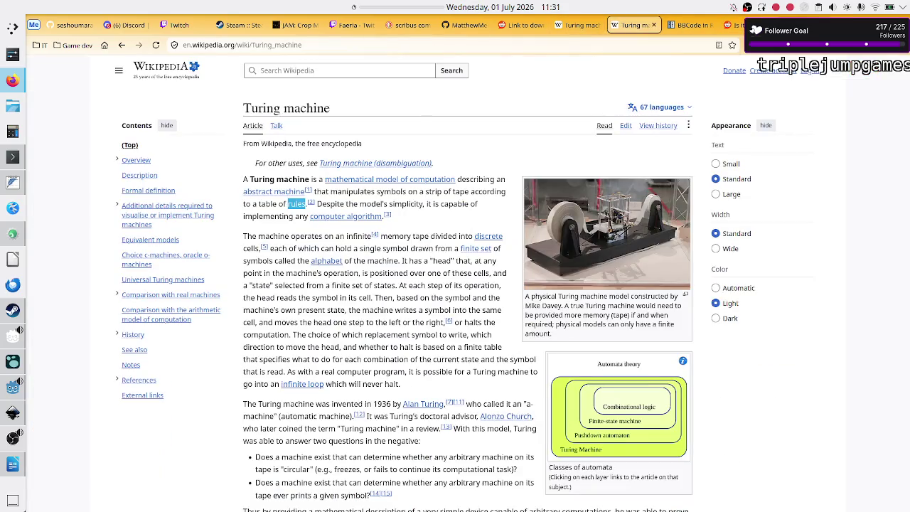
left_click(782, 25)
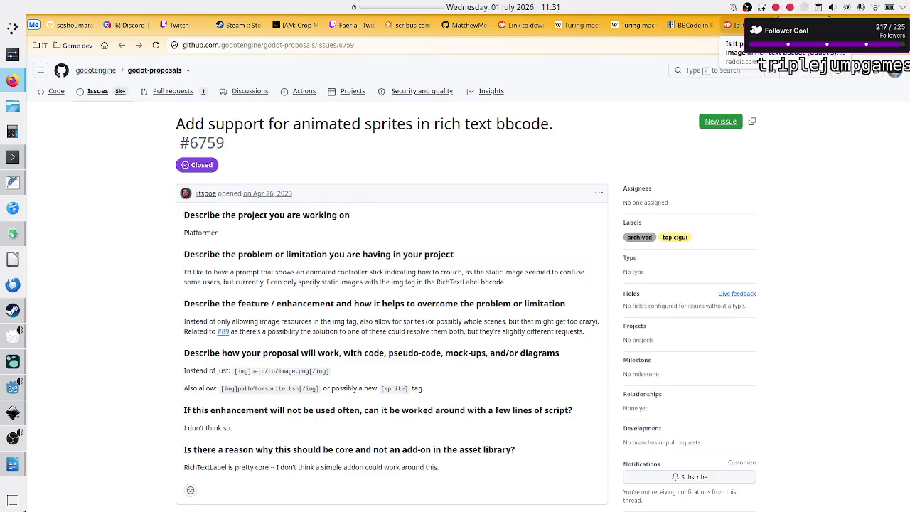
left_click(422, 29)
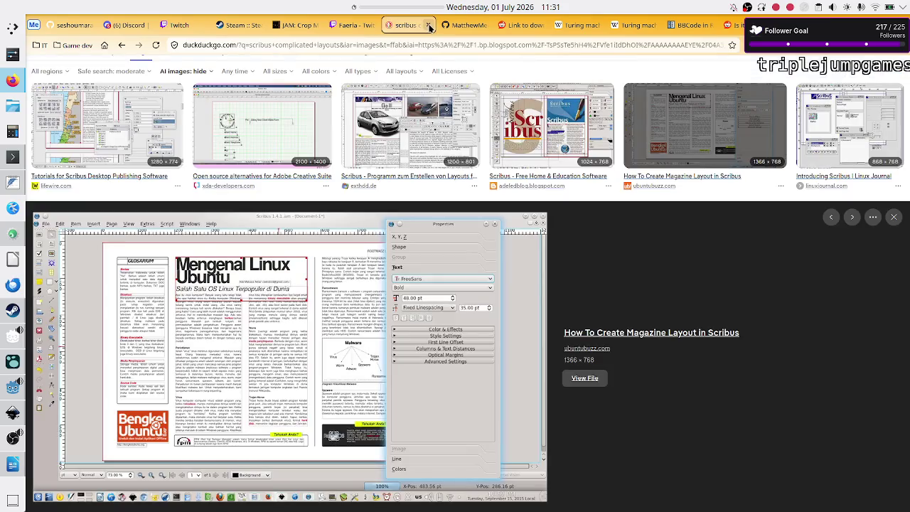
Close the Scribus, exazines, EXAPUNKS PDF and duplicate Turing machine tabs, then return to Godot
left_click(429, 26)
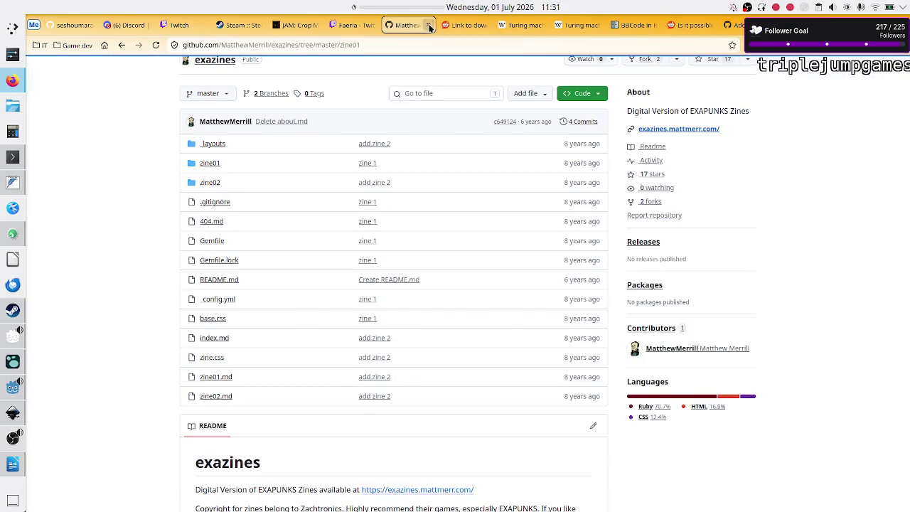
left_click(429, 26)
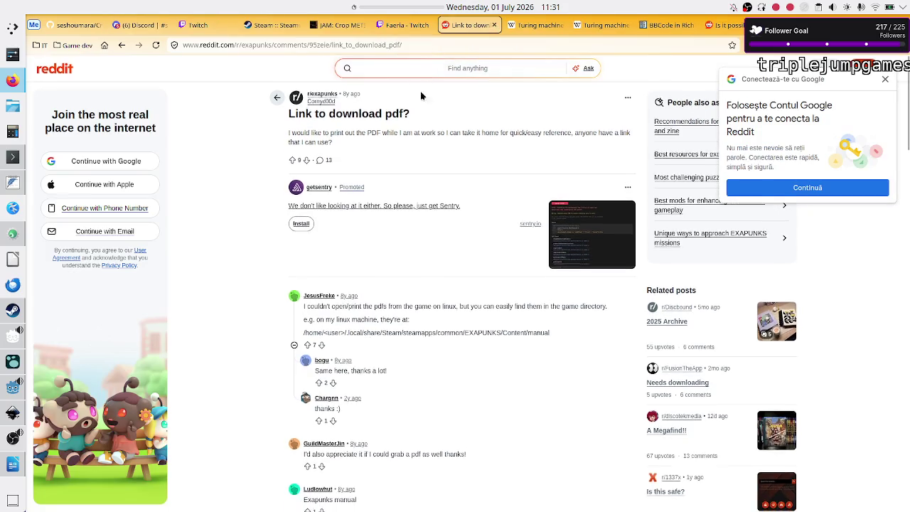
left_click(495, 25)
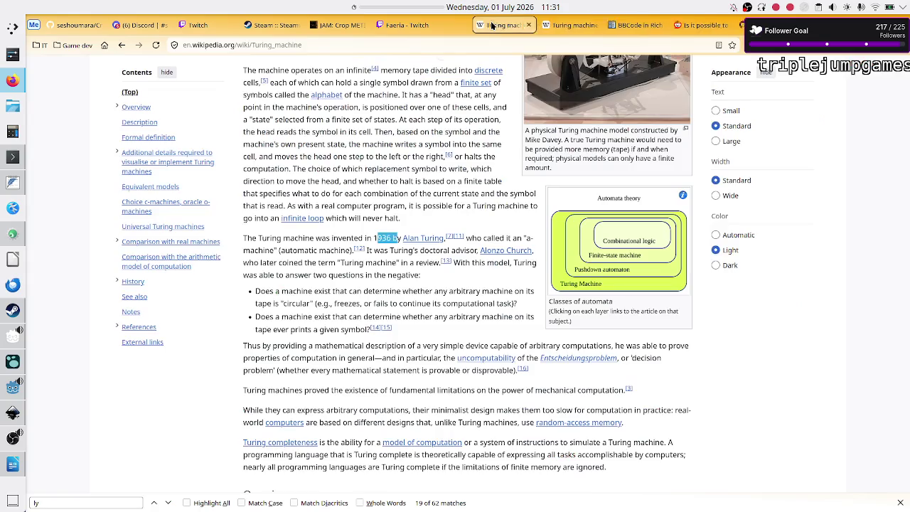
left_click(535, 25)
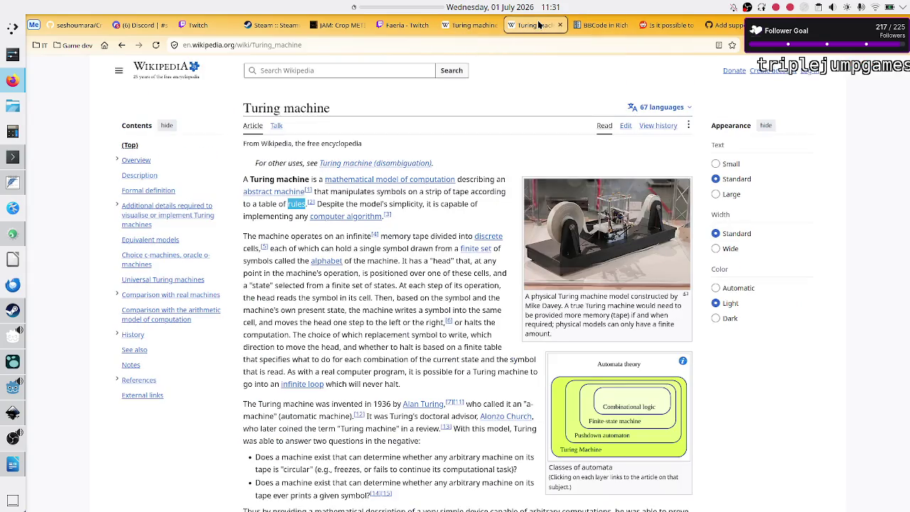
left_click(460, 25)
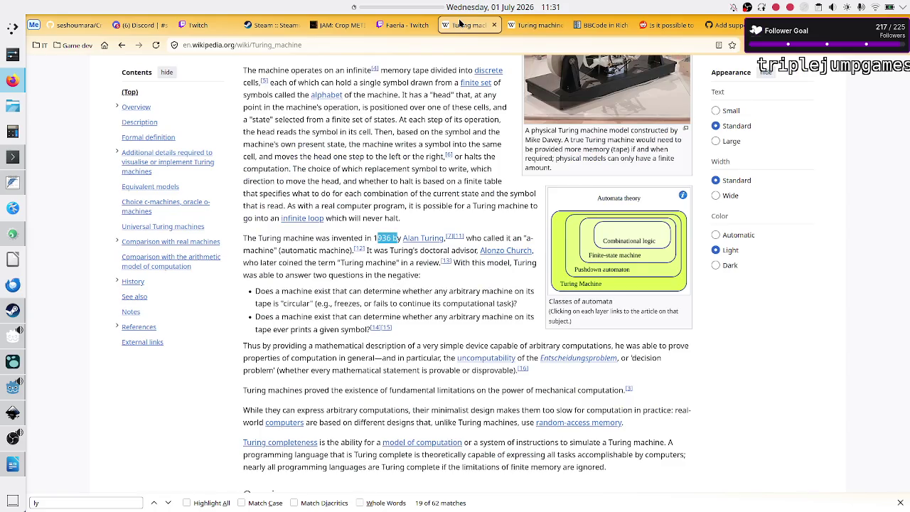
left_click(542, 26)
left_click(560, 25)
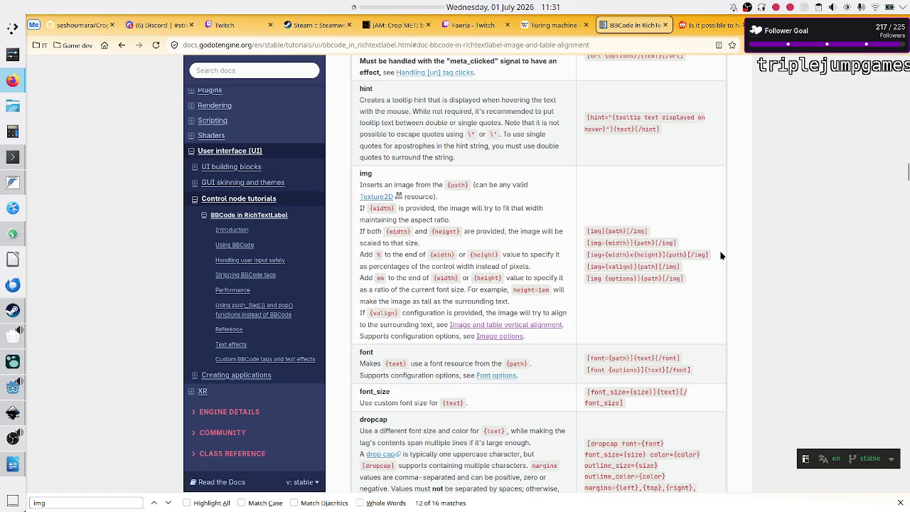
key("alt+Tab")
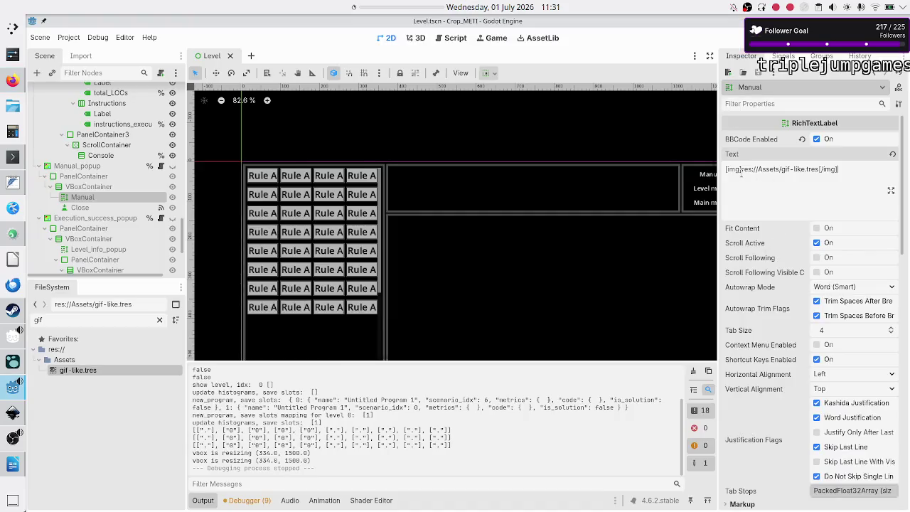
Change the Manual label's tag to [img 100x100] and run the project with F5
left_click(739, 170)
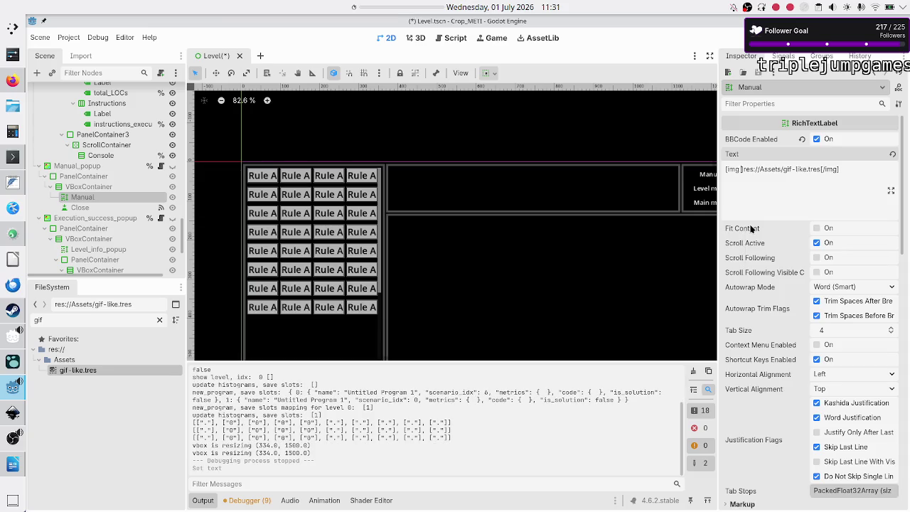
type("100x100")
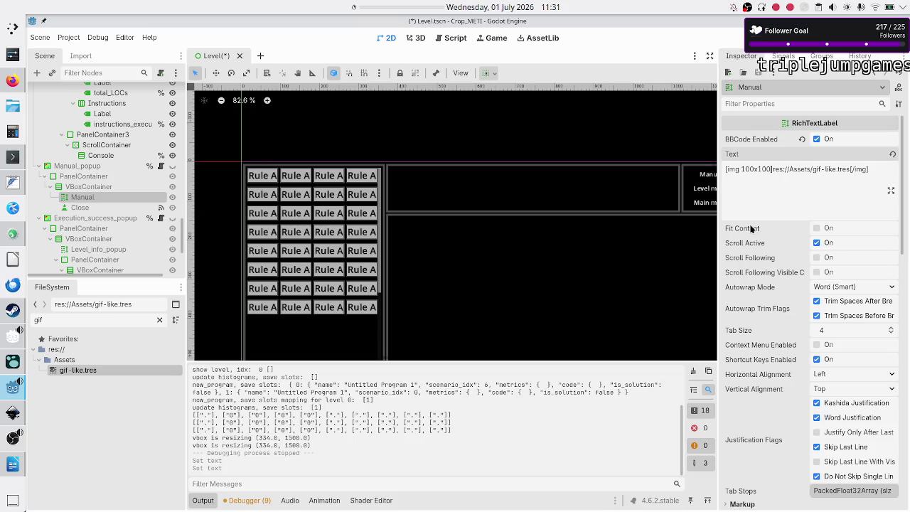
key("F5")
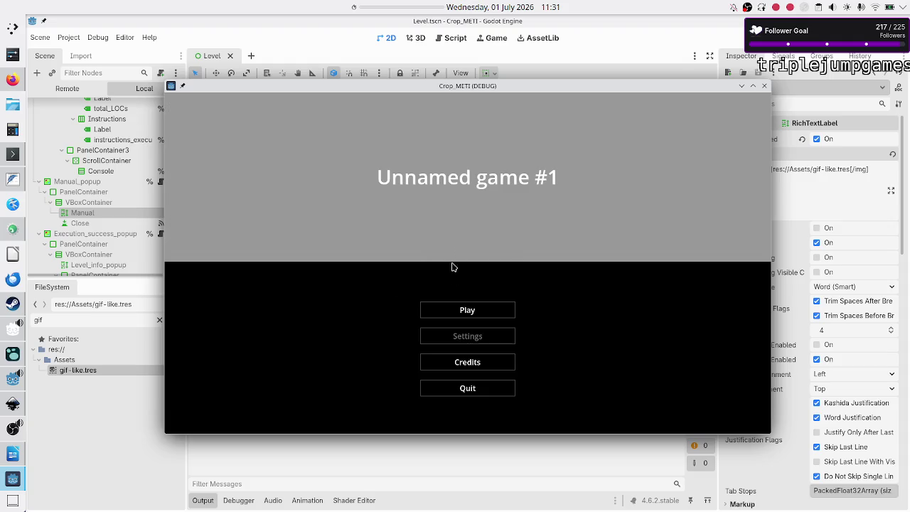
Open the Navigation level's in-game Manual, which is still blank, then close the game
left_click(430, 308)
left_click(525, 132)
left_click(331, 308)
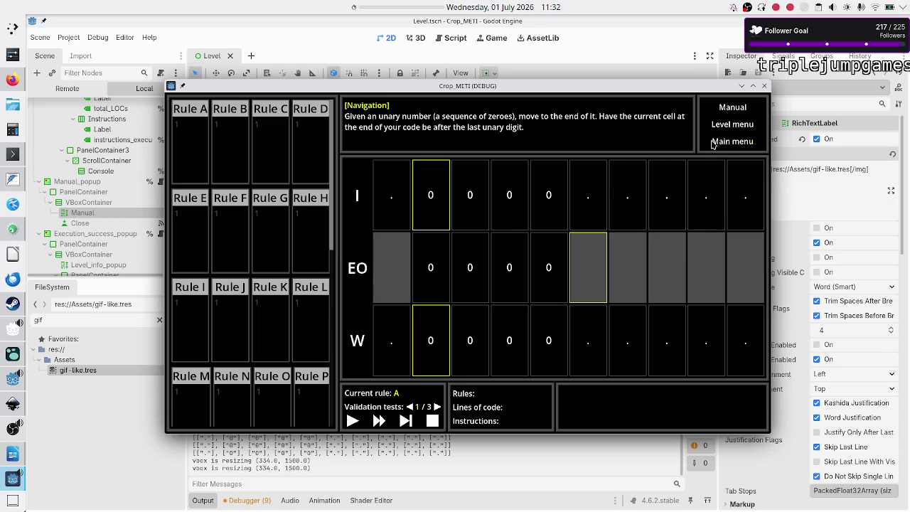
left_click(735, 112)
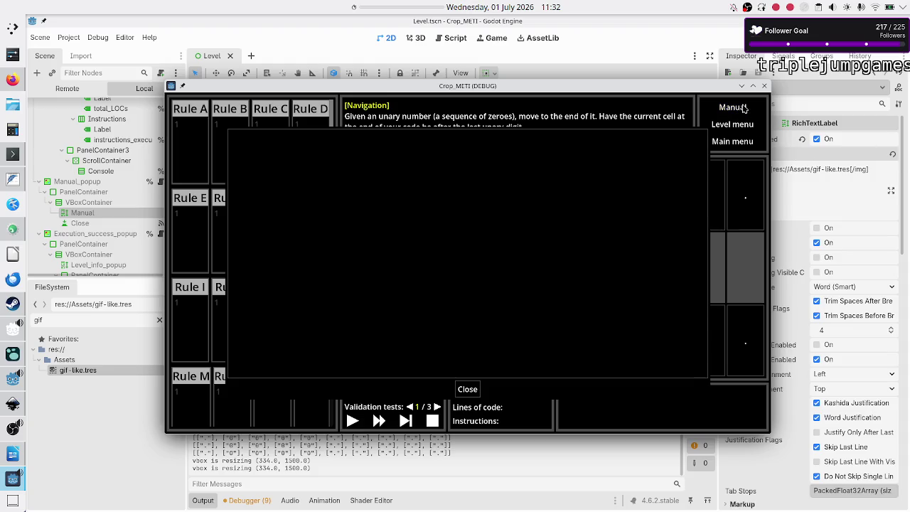
left_click(765, 86)
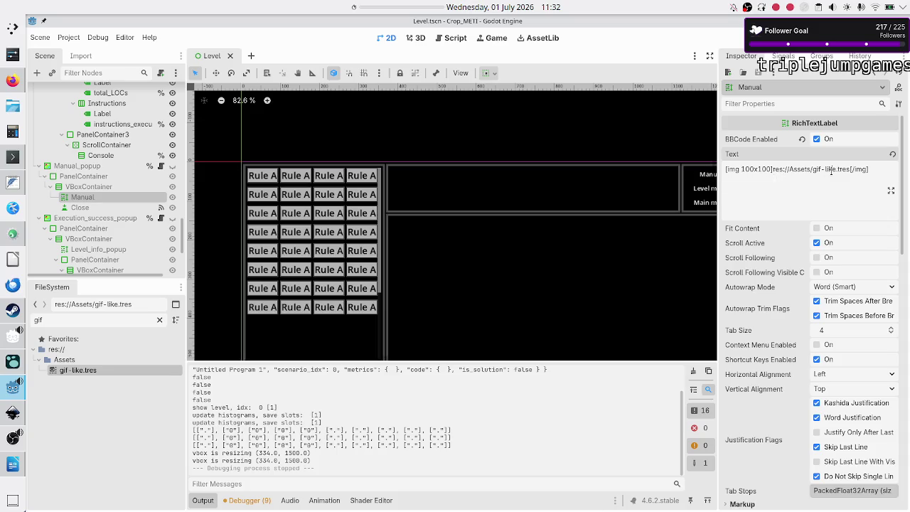
left_click_drag(838, 169, 849, 170)
left_click(14, 158)
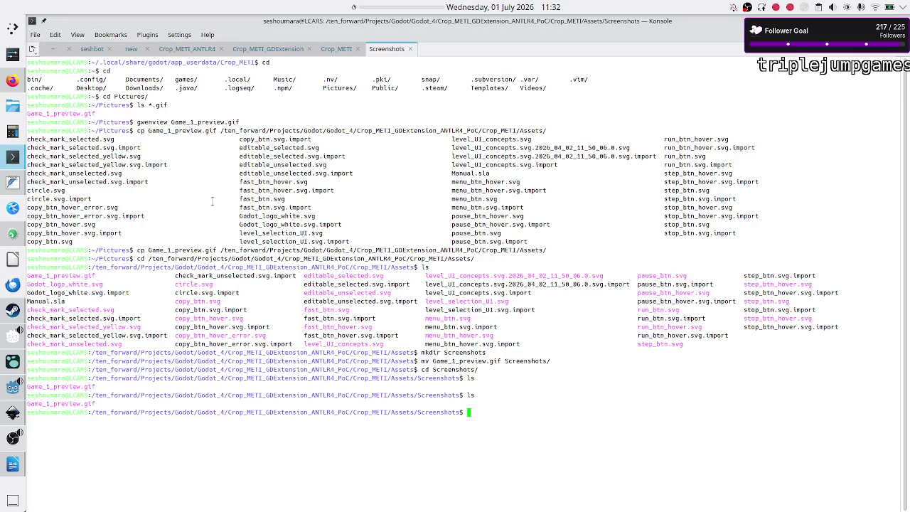
In the Crop_METI Konsole session, popd back to the project directory and list it
left_click(335, 50)
type("ls")
key("Return")
type("cd")
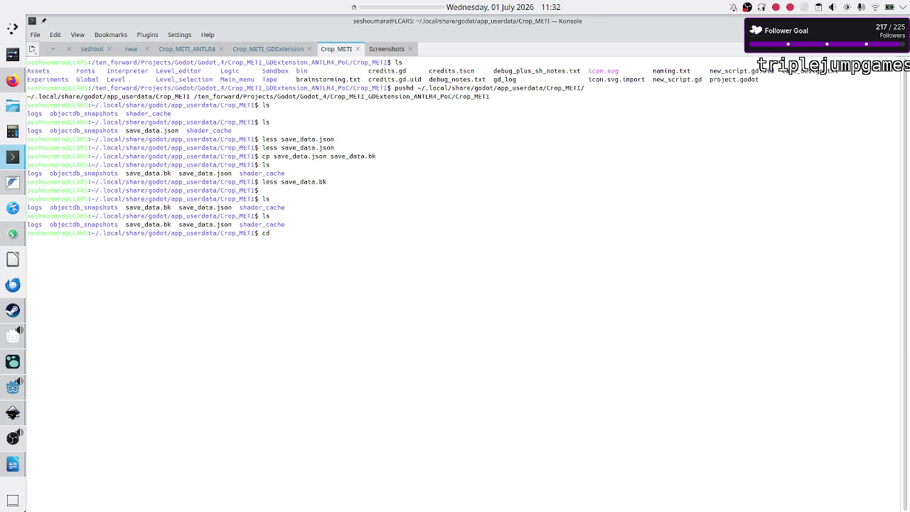
key("BackSpace")
key("BackSpace")
key("BackSpace")
type("popd")
key("Return")
type("ls")
key("Return")
Enter Assets/Screenshots, then go back up to Assets and list its files
type("cd As")
key("Tab")
type("S")
key("Tab")
key("Return")
type("ls")
key("Return")
type("cd ..")
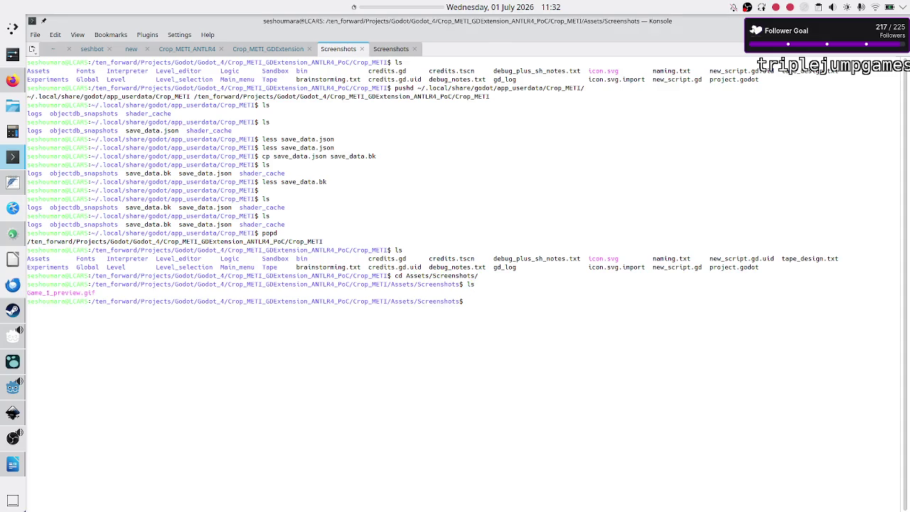
key("Return")
type("ls")
key("Return")
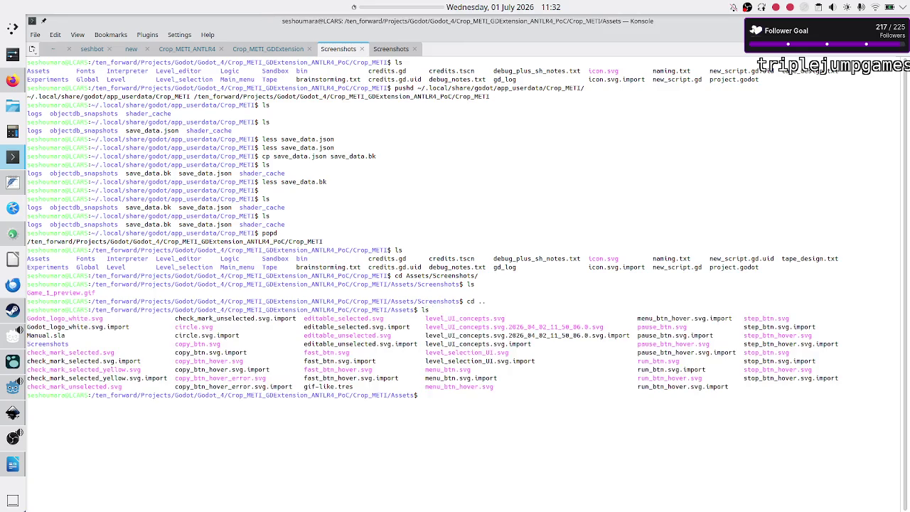
View gif-like.tres with less to see its SpriteFrames definition
type("less g")
key("Tab")
key("Return")
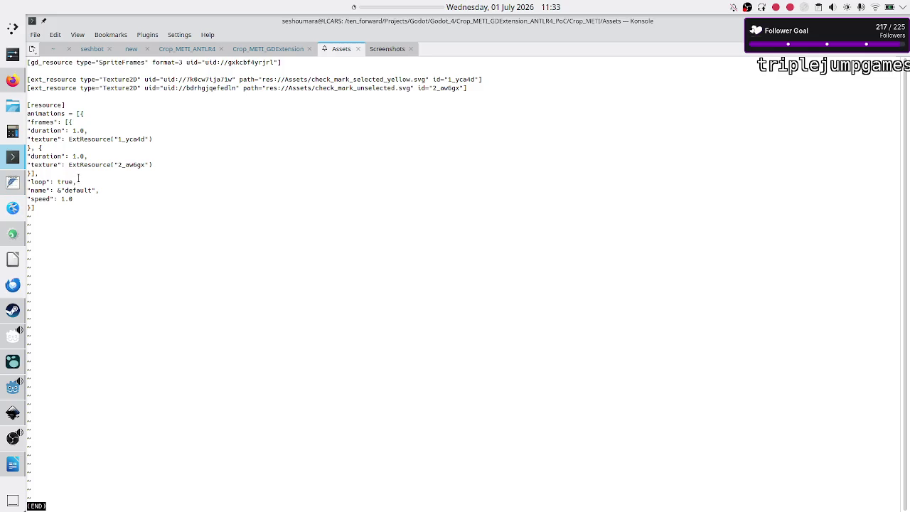
Select 'default' in gif-like.tres, quit the less pager, and switch back to Godot
double_click(82, 190)
key("q")
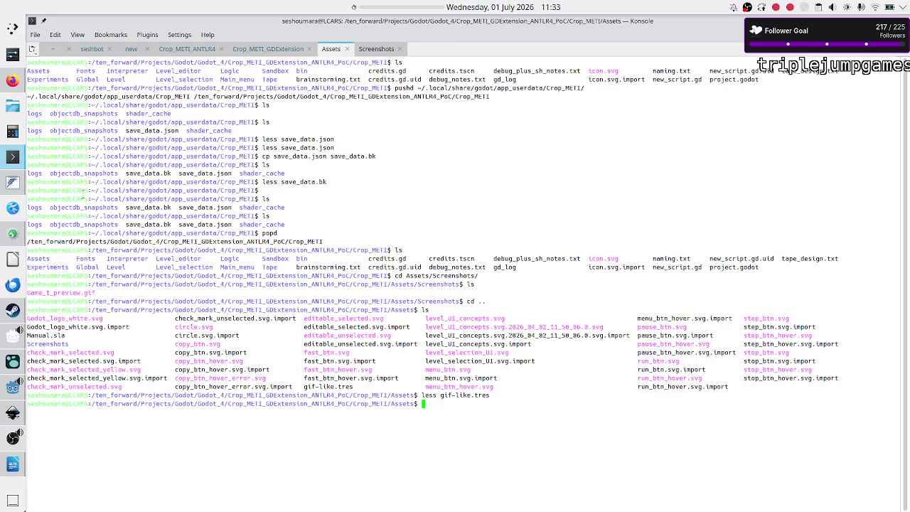
key("alt+Tab")
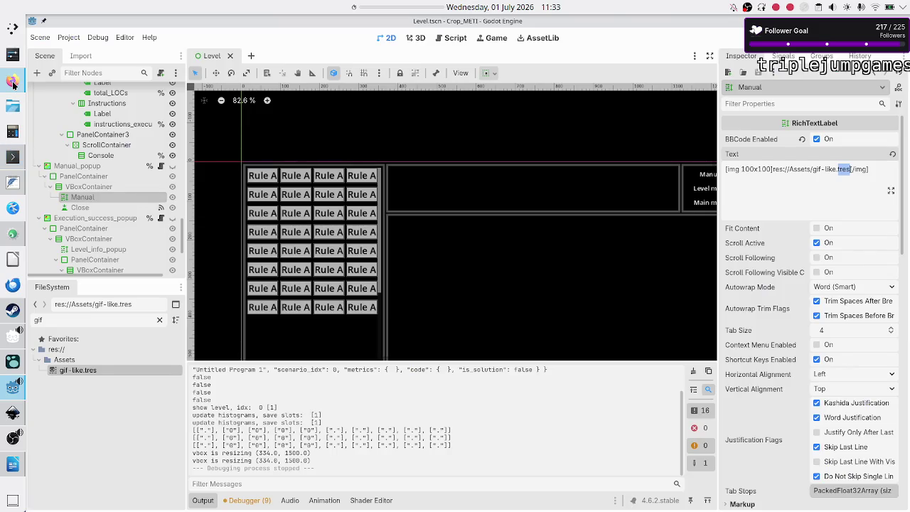
Read the Reddit thread in Firefox about animated images in rich text
mouse_move(12, 87)
left_click(11, 87)
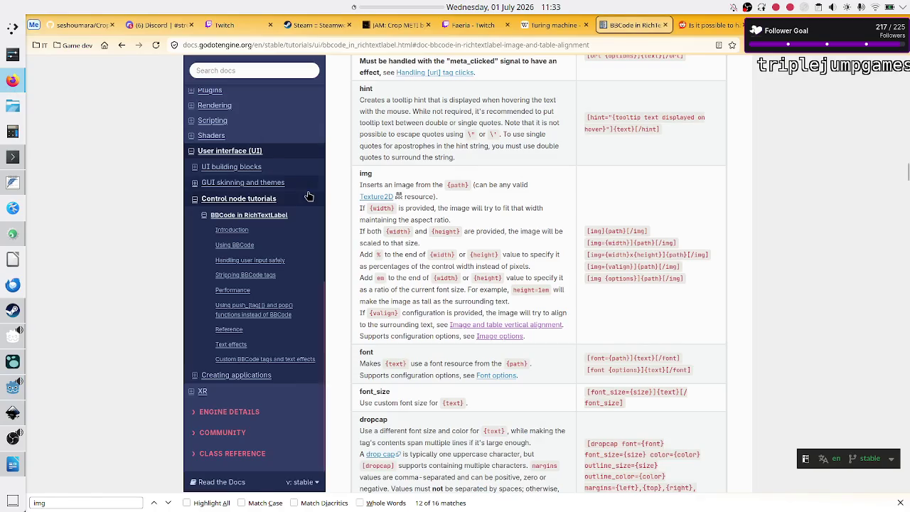
left_click(712, 30)
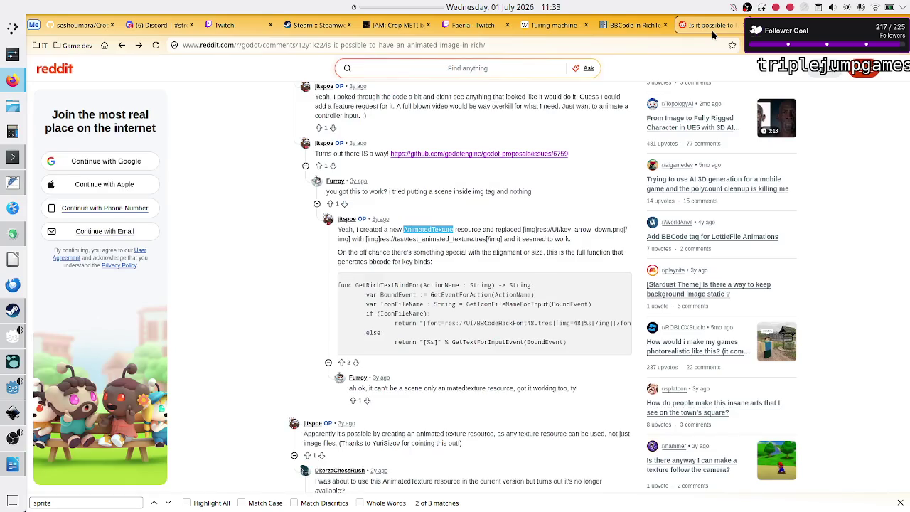
left_click(523, 229)
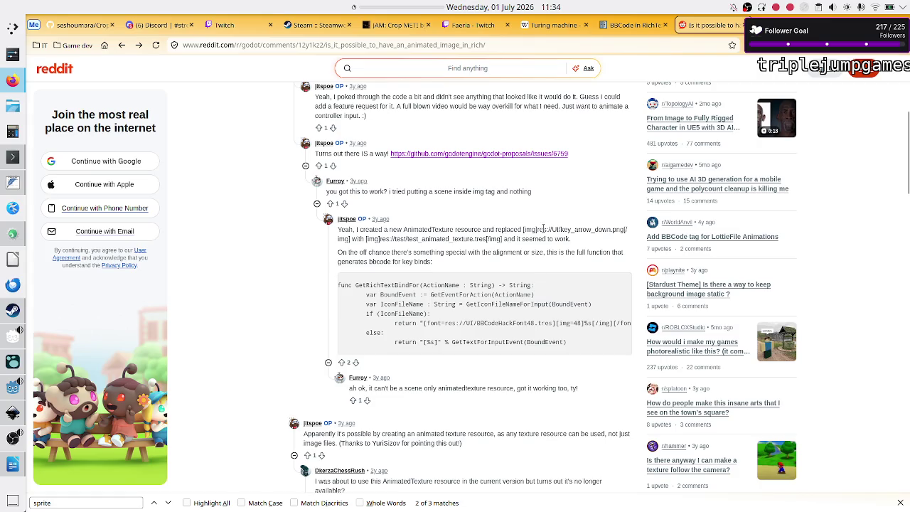
key("alt+Tab")
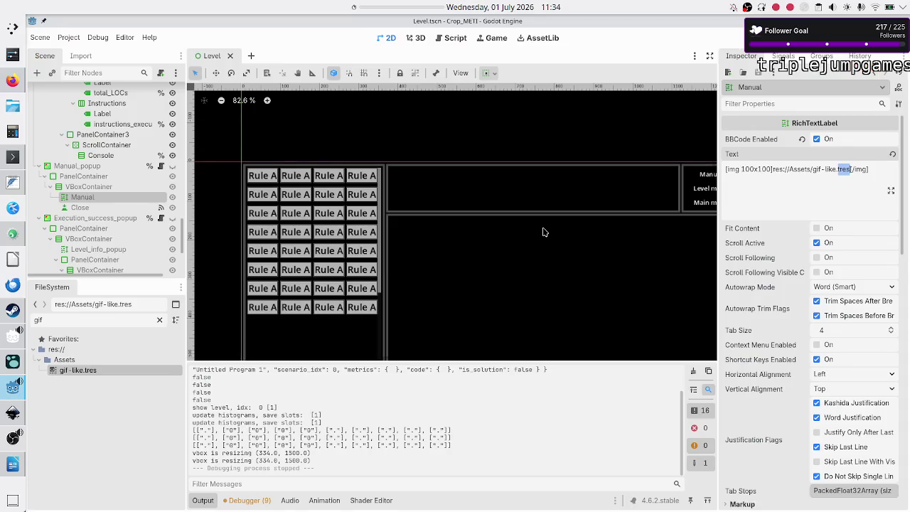
key("alt+Tab")
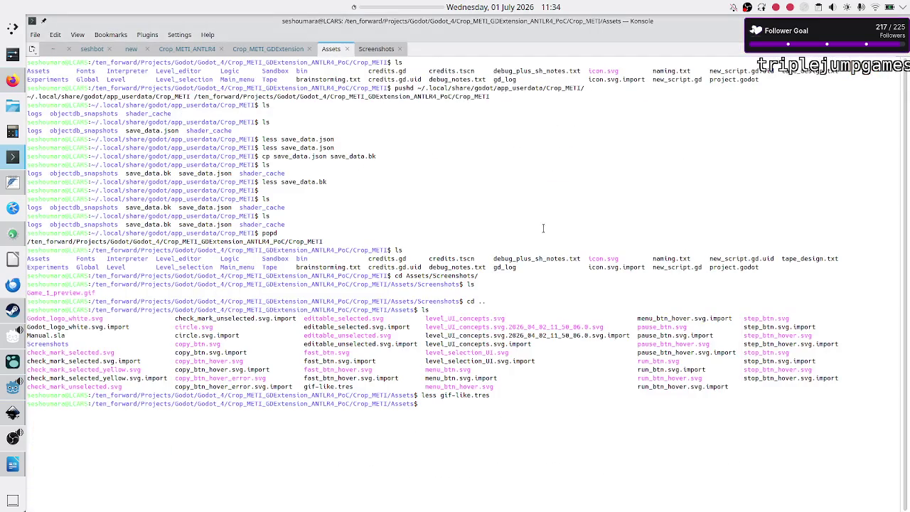
key("alt+Tab")
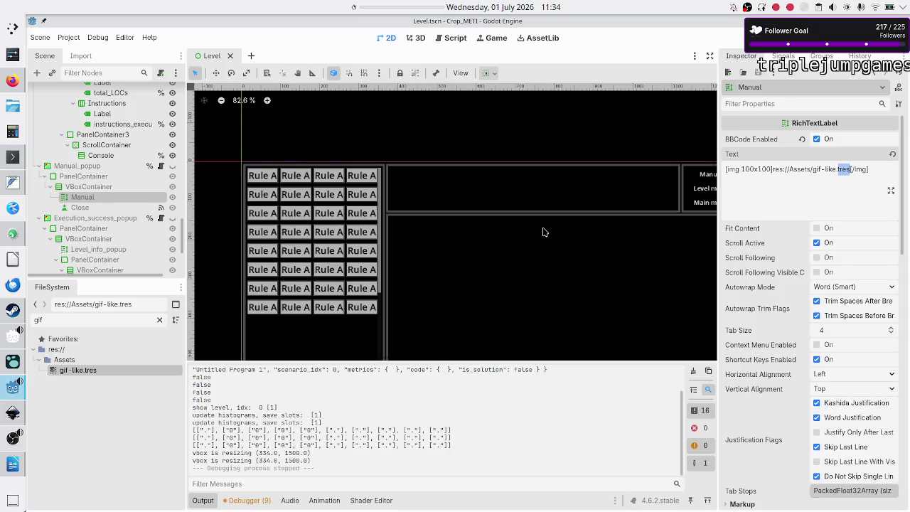
left_click(12, 80)
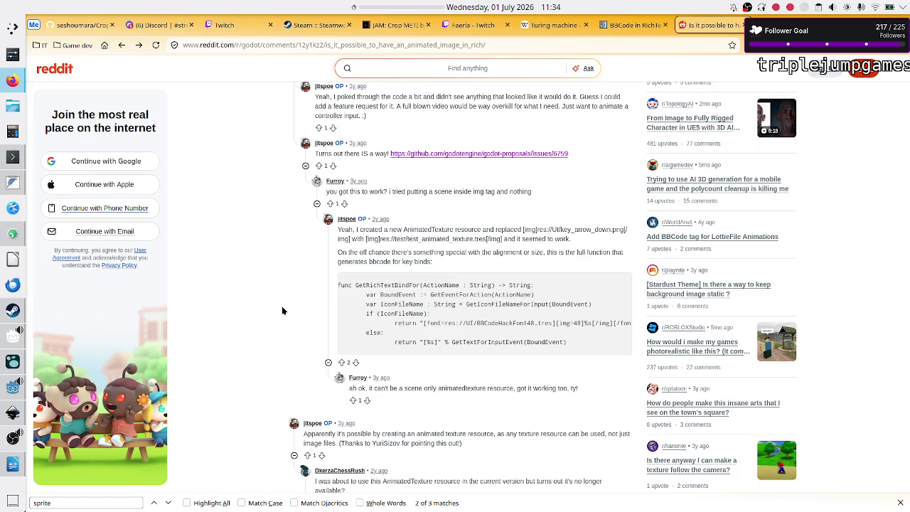
Return to Godot, collapse the Output panel, and open a new empty scene tab
left_click(10, 389)
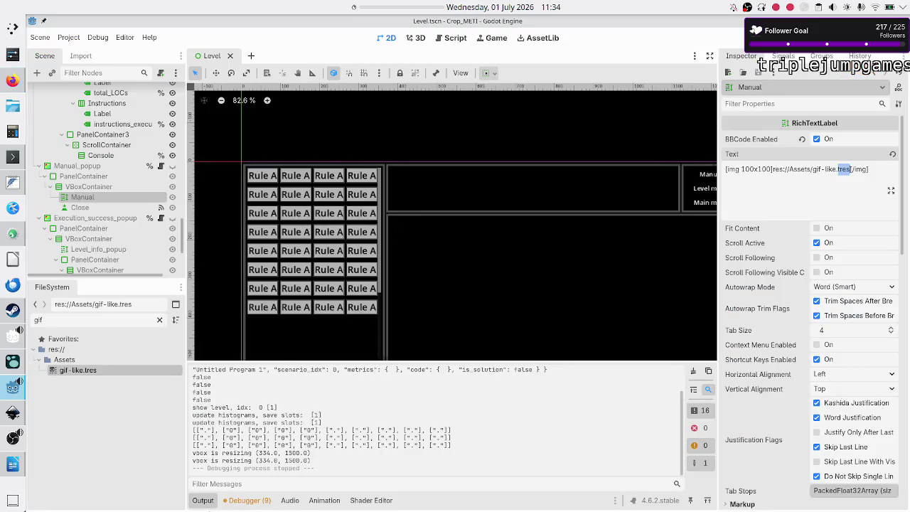
left_click(203, 501)
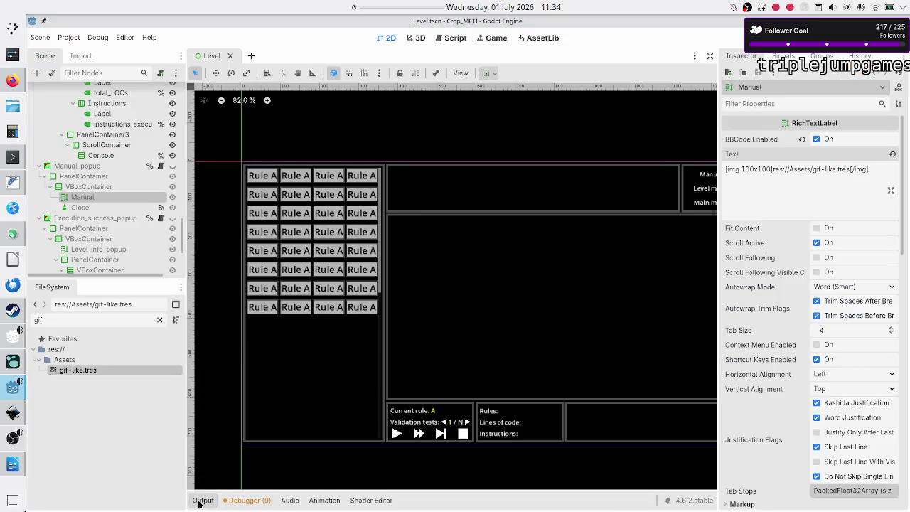
left_click(251, 55)
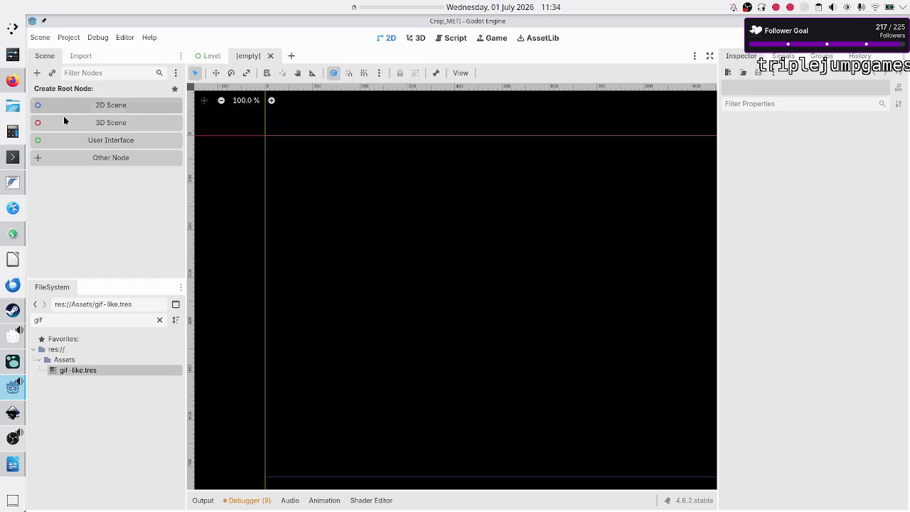
Search node types (animated, tex, fram, static, anim) and create an AnimatedSprite2D root node
left_click(37, 72)
type("animated")
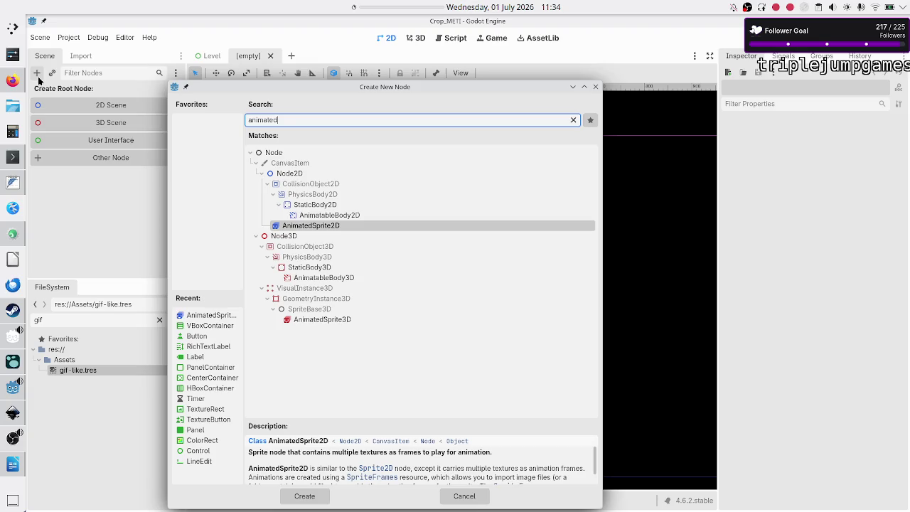
type("tex")
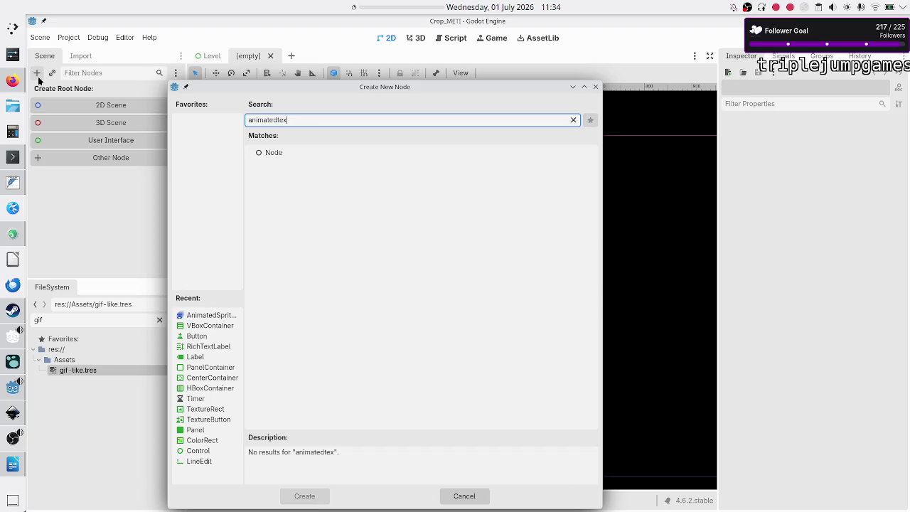
key("BackSpace")
key("BackSpace")
key("BackSpace")
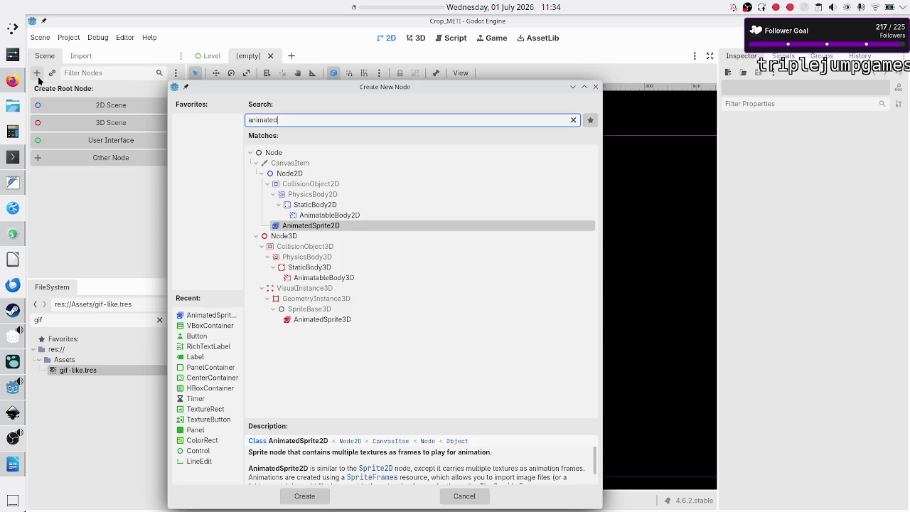
key("BackSpace")
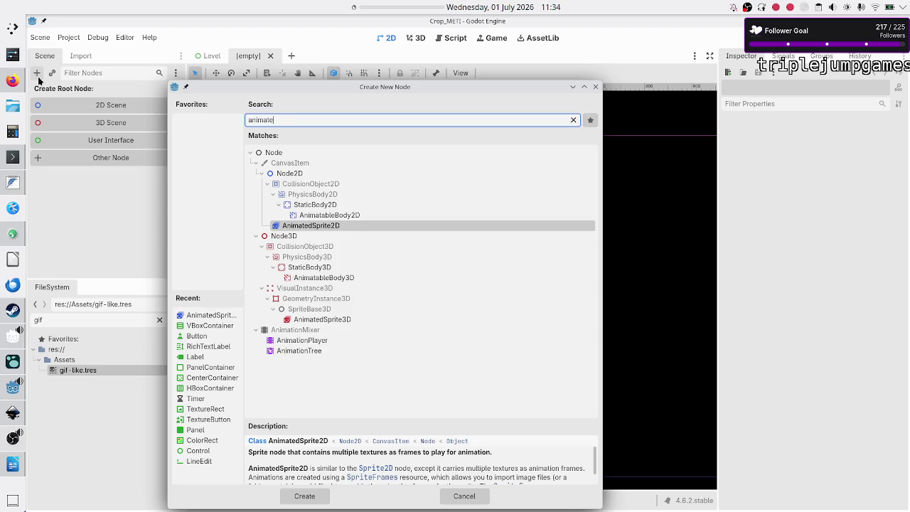
key("BackSpace")
key("BackSpace")
key("BackSpace")
type("fram")
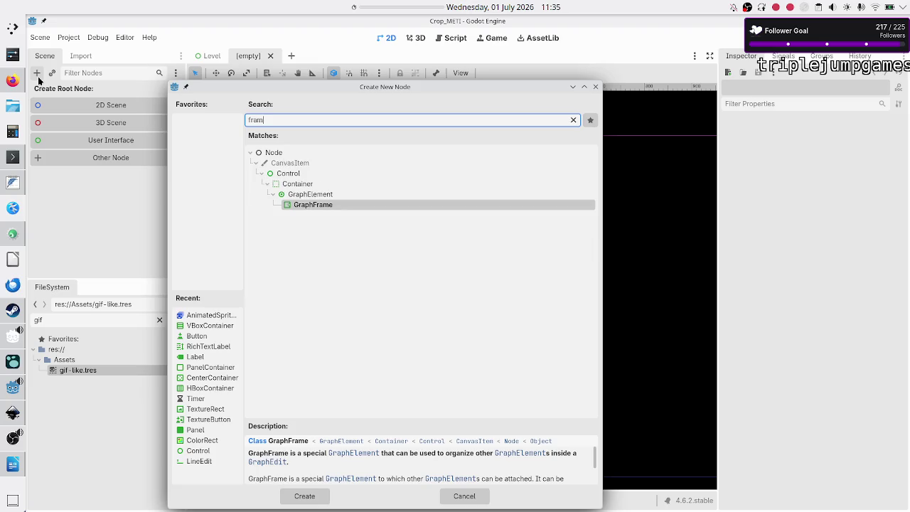
key("BackSpace")
key("BackSpace")
key("BackSpace")
type("static")
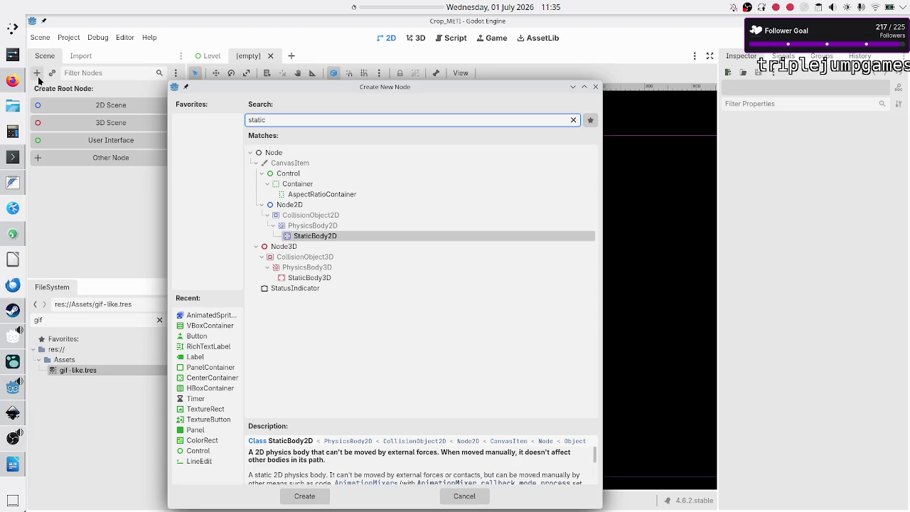
key("BackSpace")
key("BackSpace")
key("BackSpace")
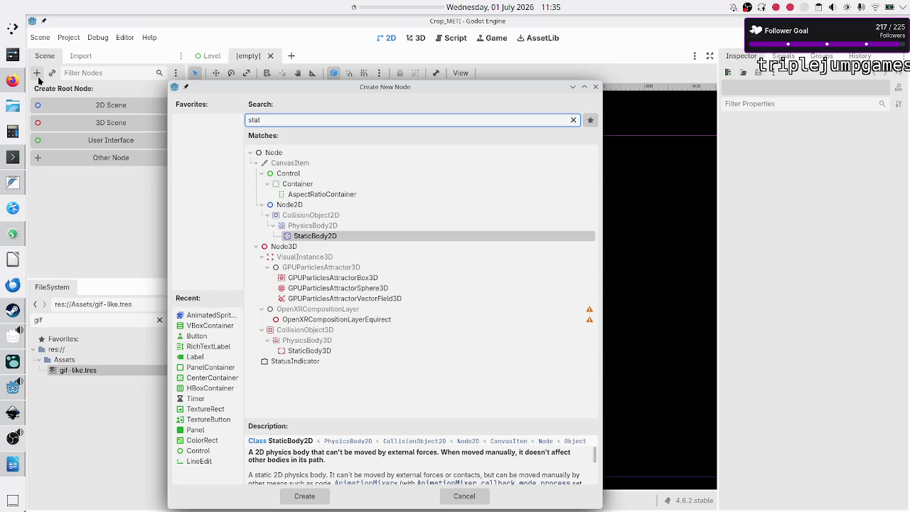
type("anim")
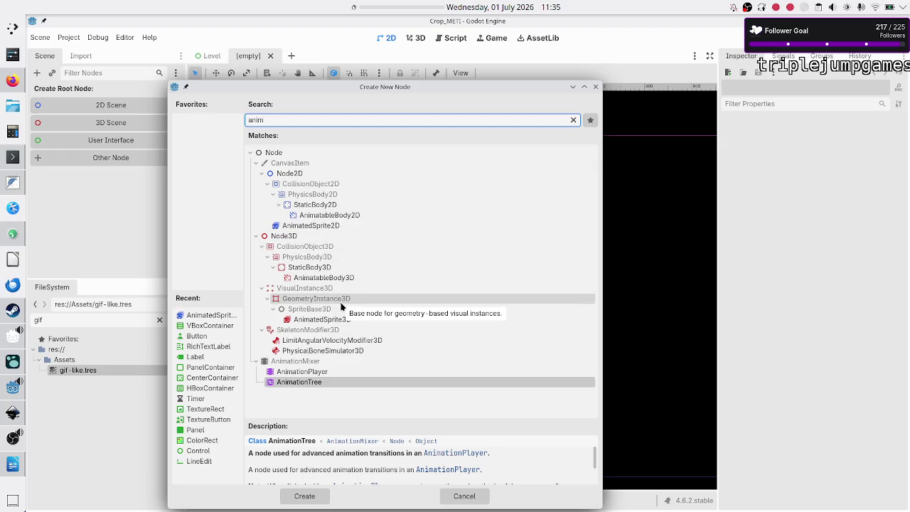
double_click(342, 224)
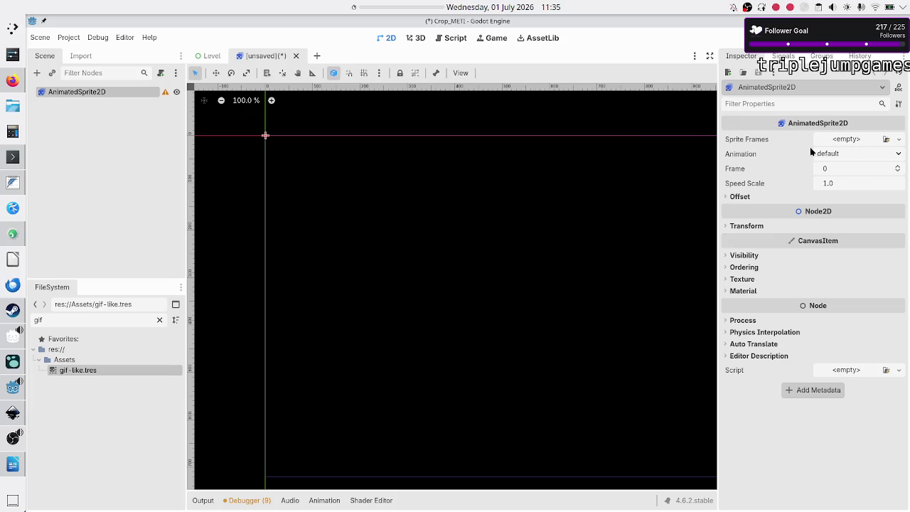
Check the Sprite Frames options, then start and cancel adding a 'sprite' node
left_click(899, 139)
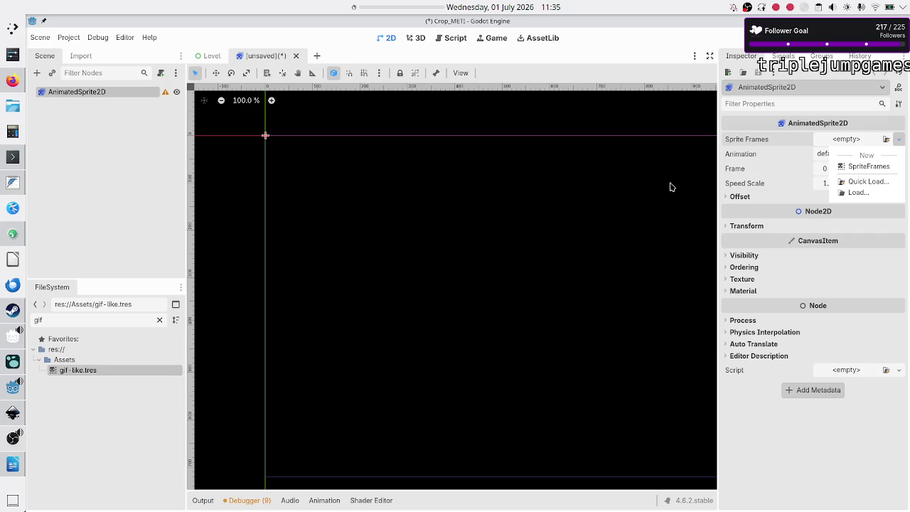
left_click(148, 153)
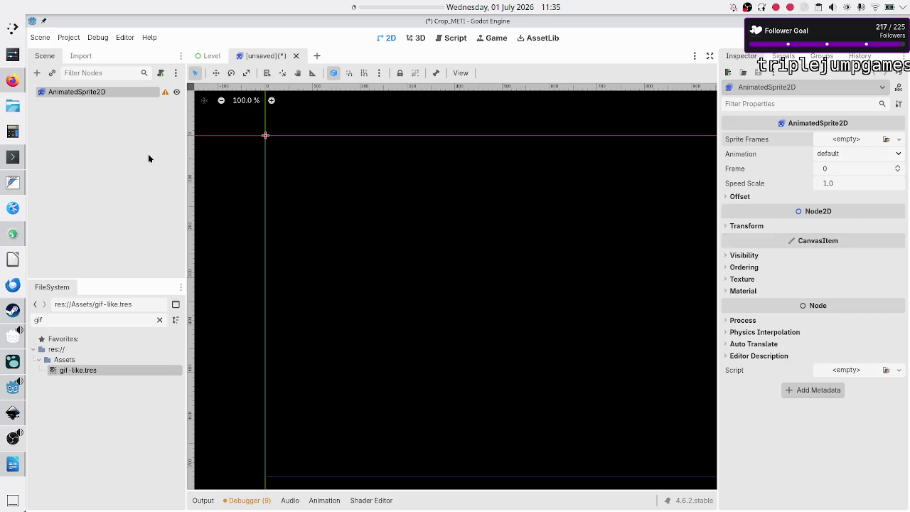
left_click(37, 73)
type("sprite")
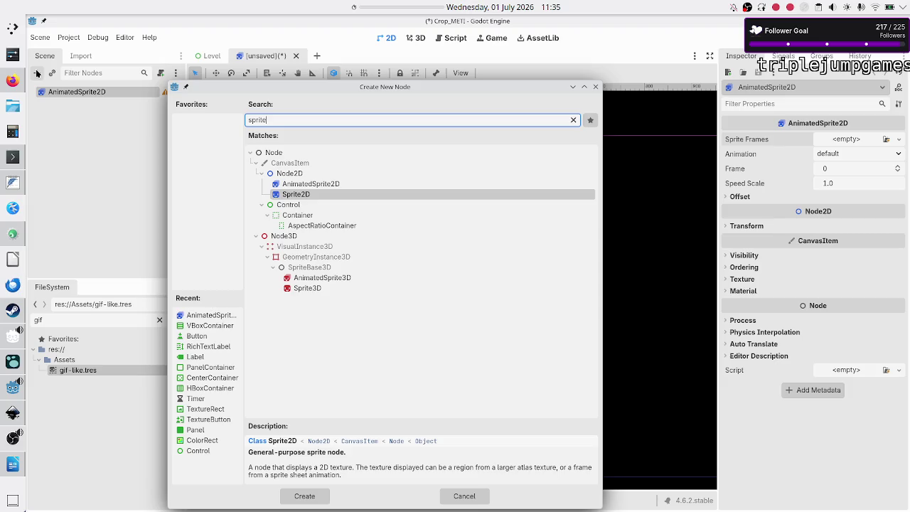
key("Escape")
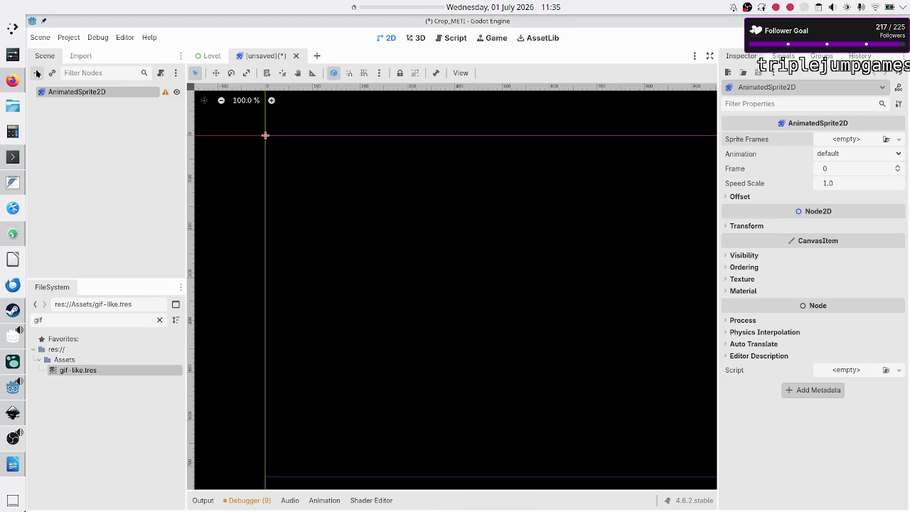
Quick-load gif-like.tres as the AnimatedSprite2D's Sprite Frames
left_click(896, 140)
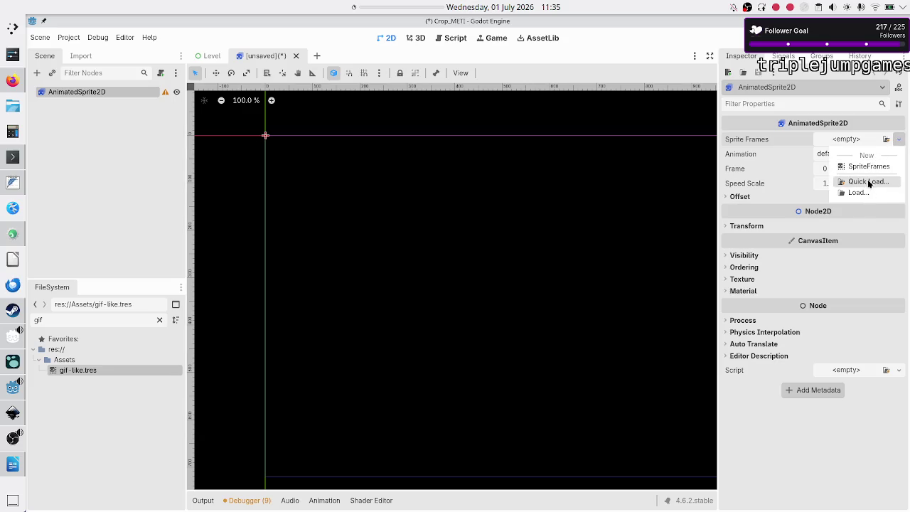
left_click(868, 183)
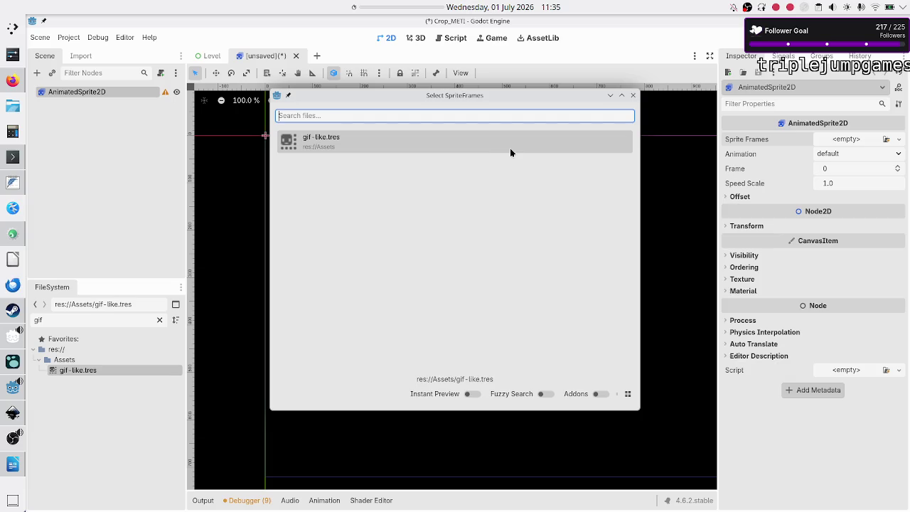
left_click(510, 152)
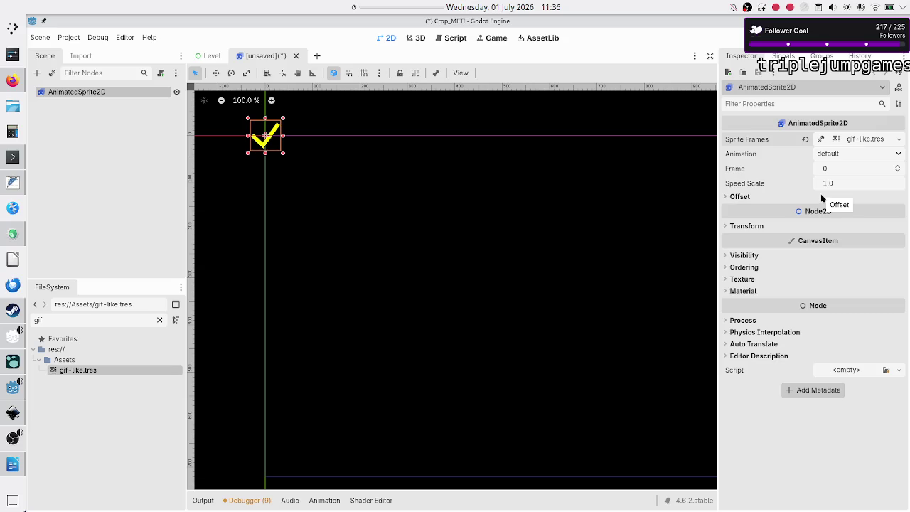
Open the gif-like.tres frames and inspect the animation list and frame field
left_click(853, 139)
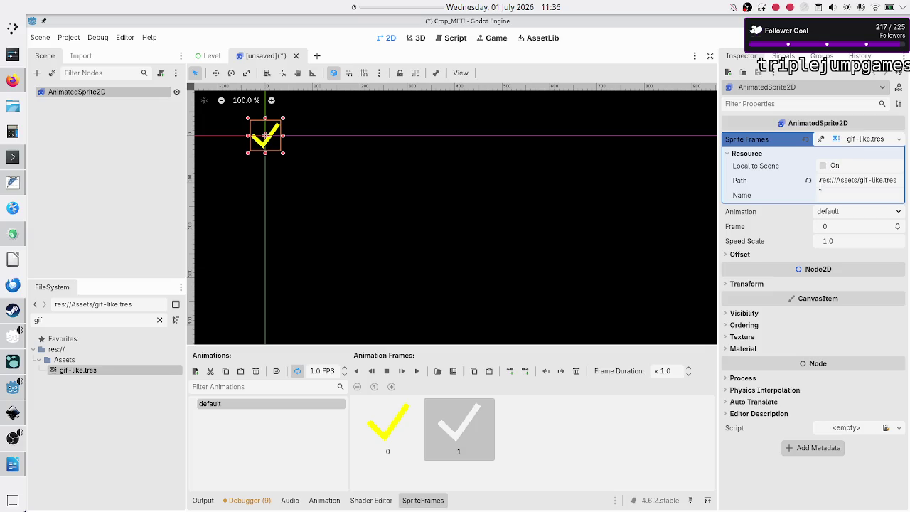
left_click(827, 213)
left_click(827, 217)
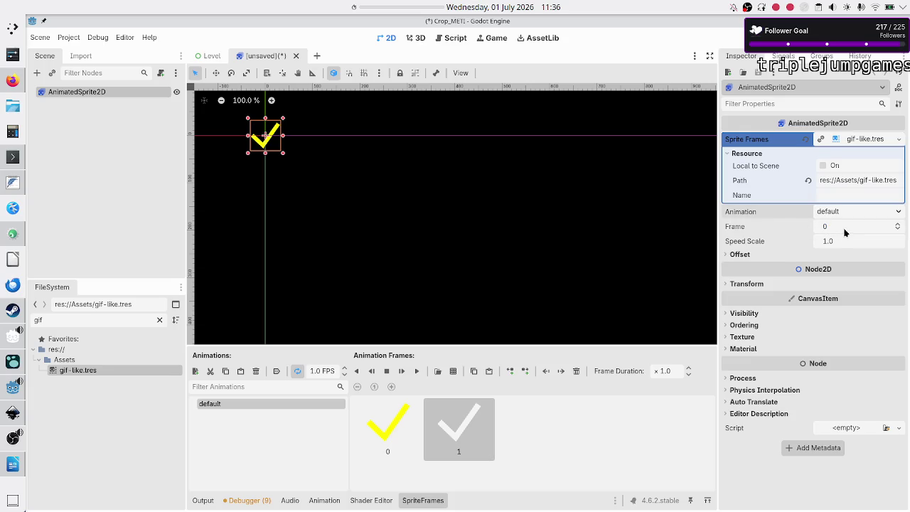
left_click(845, 232)
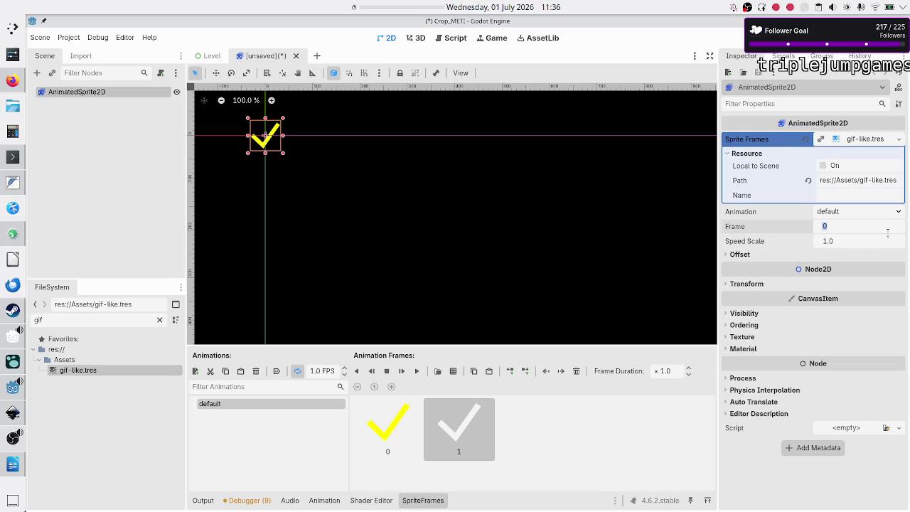
key("Return")
Step the frame to 1 and back to 0, expand Offset, then close the unsaved scene
left_click(899, 226)
left_click(806, 227)
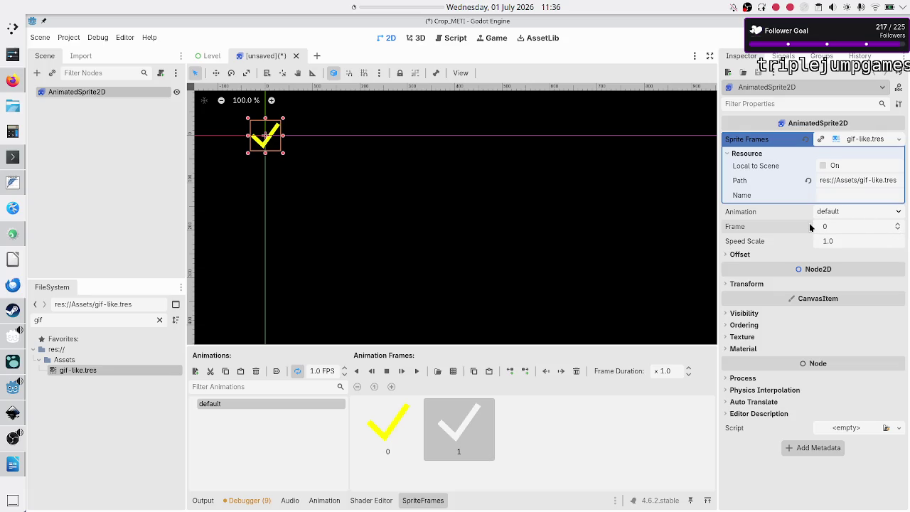
left_click(746, 257)
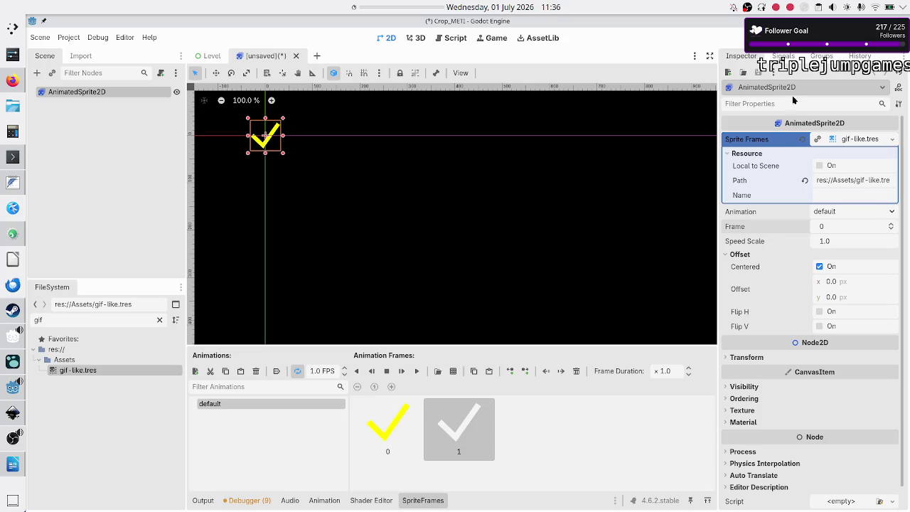
left_click(296, 57)
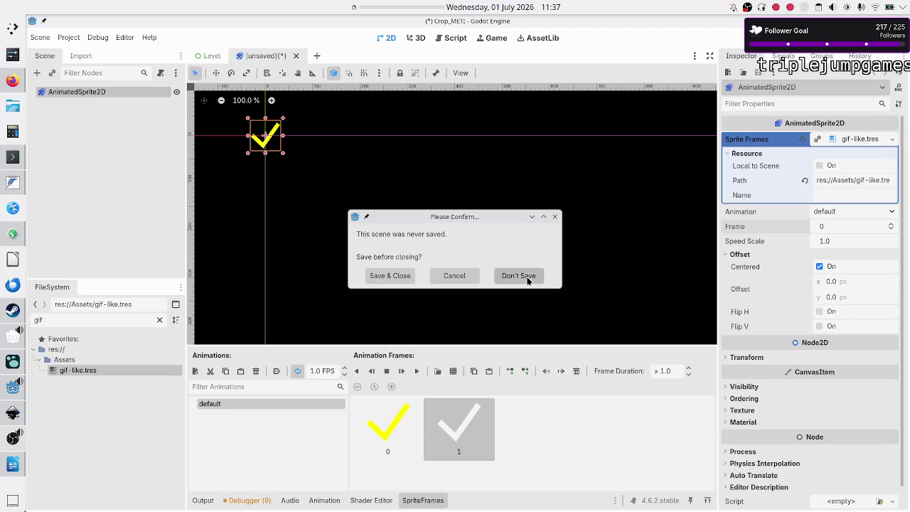
Discard the unsaved scene, run the project with F5, and start from the main menu
left_click(511, 278)
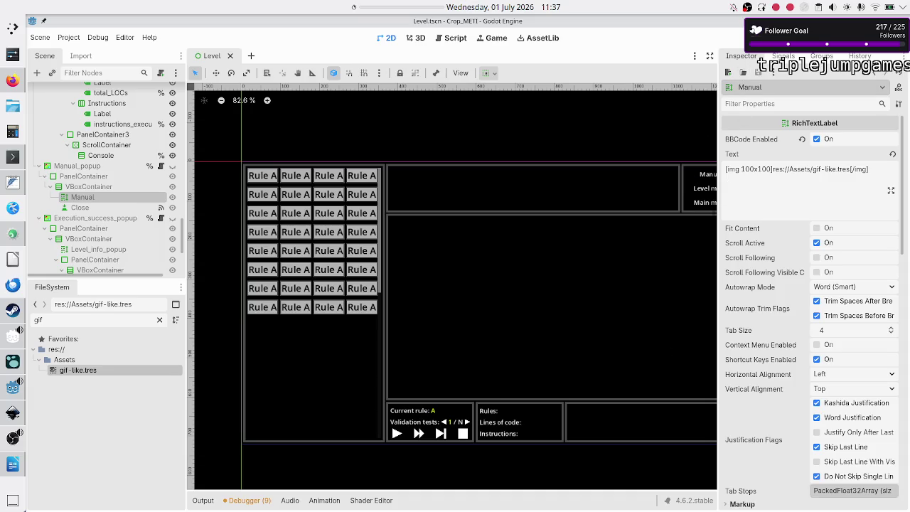
key("F5")
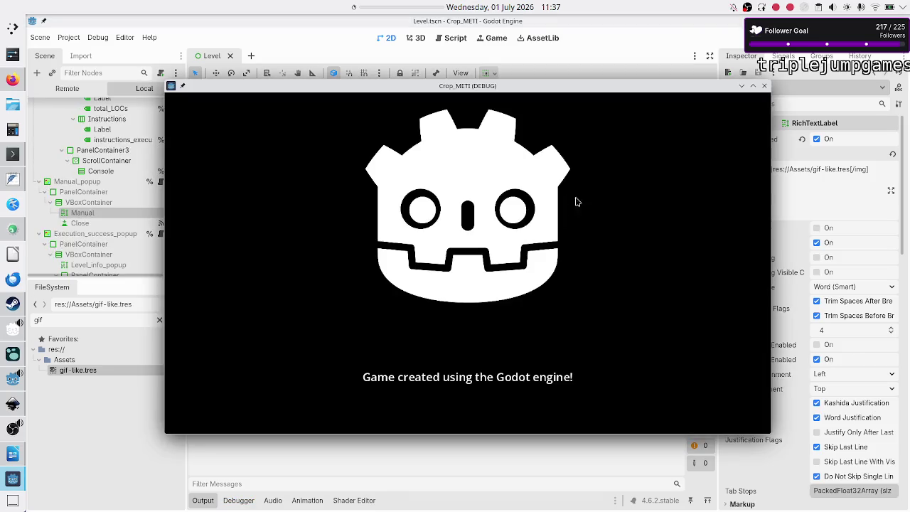
left_click(485, 313)
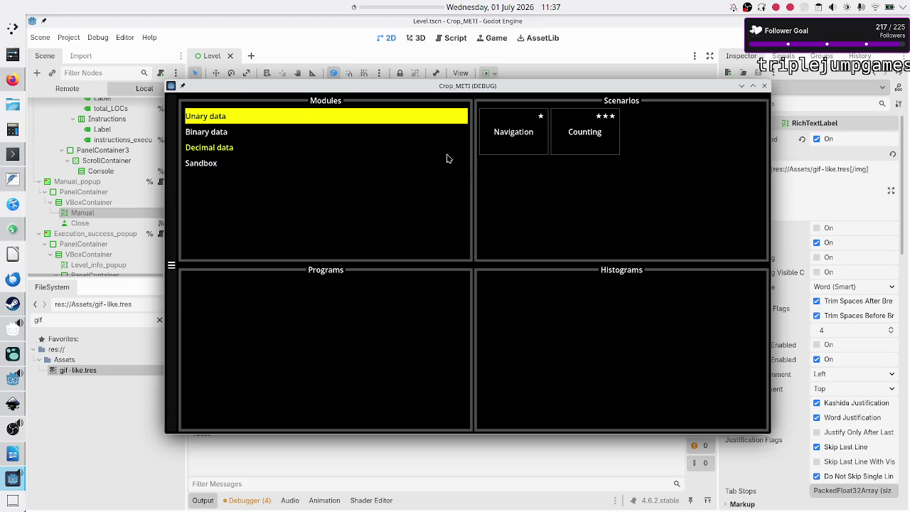
Create a new program for the Binary data > Bit flipper level
left_click(287, 138)
left_click(501, 133)
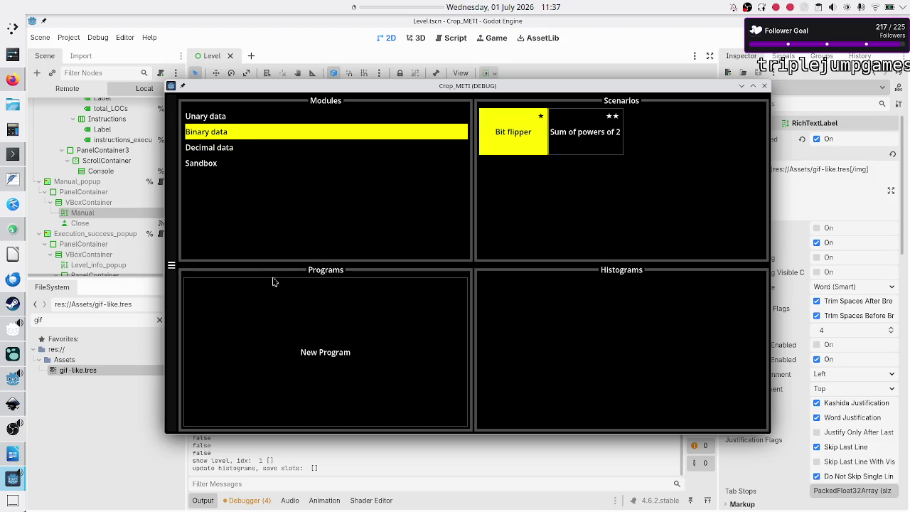
left_click(278, 319)
left_click(291, 290)
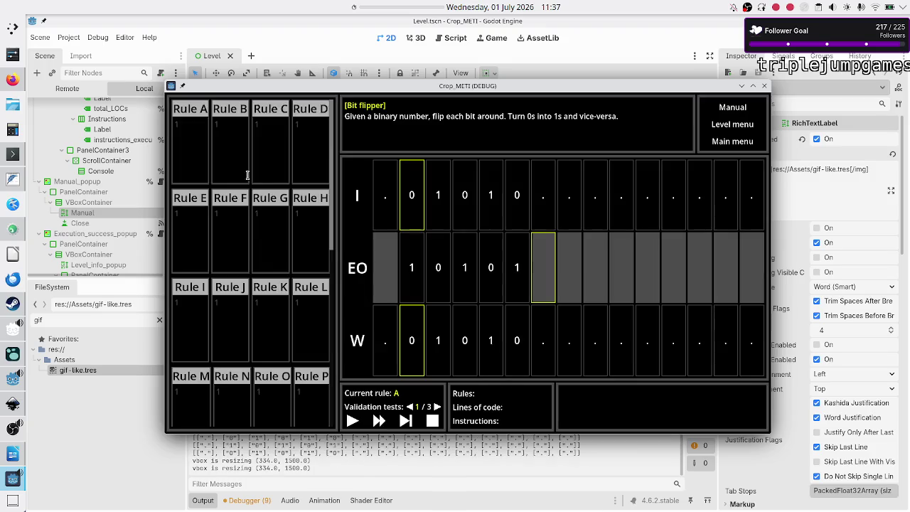
Write Rule A as three lines: 01R, 10R, .$
left_click(202, 148)
type("01R")
key("Return")
type("10R")
key("Return")
type(".$")
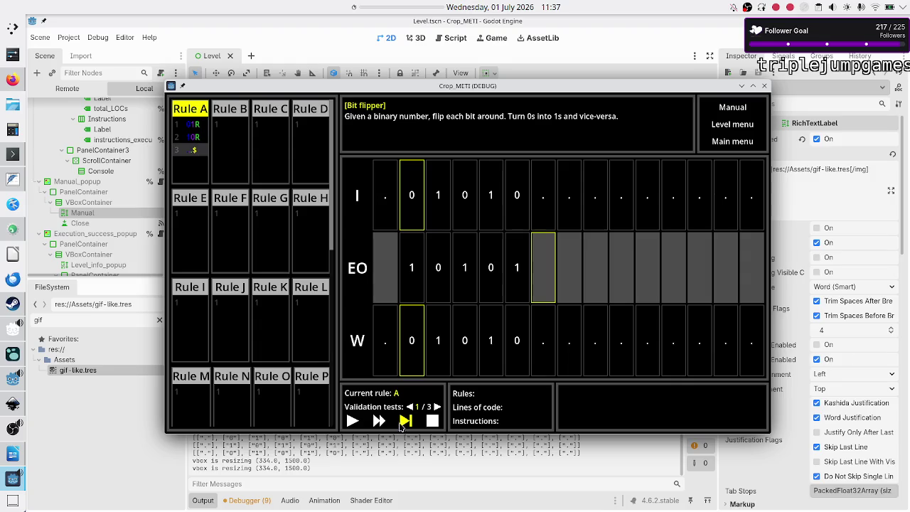
Run the program, dismiss the level-solved summary, and switch to Firefox
left_click(353, 421)
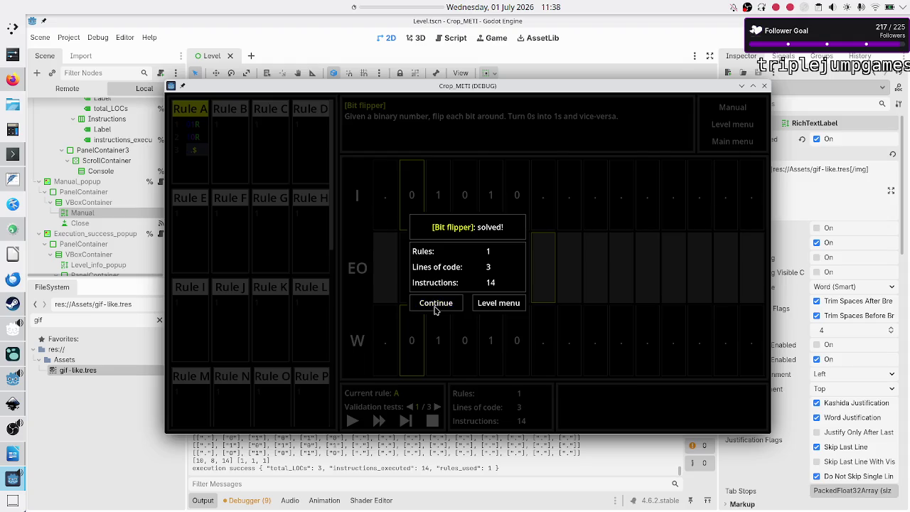
left_click(436, 303)
left_click(6, 83)
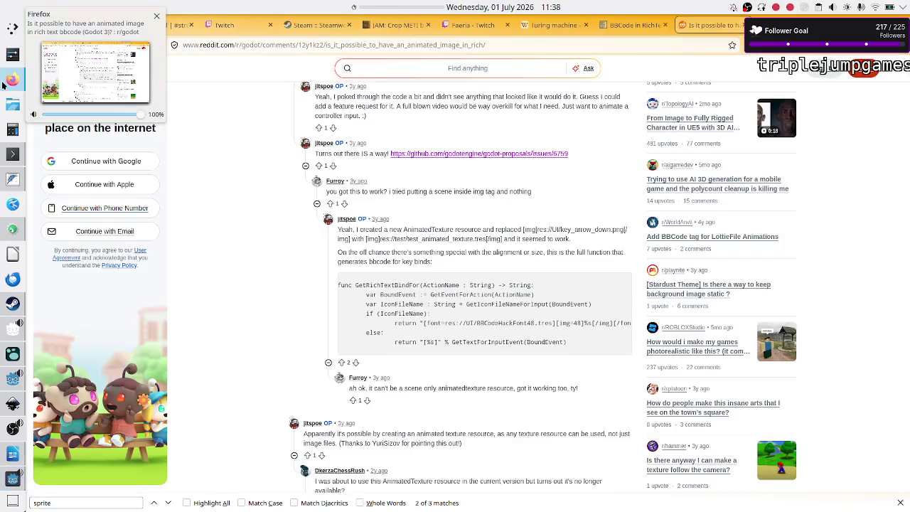
Glance at the linked godot-proposals issue, go back, and open YouTube in a new tab
left_click(479, 153)
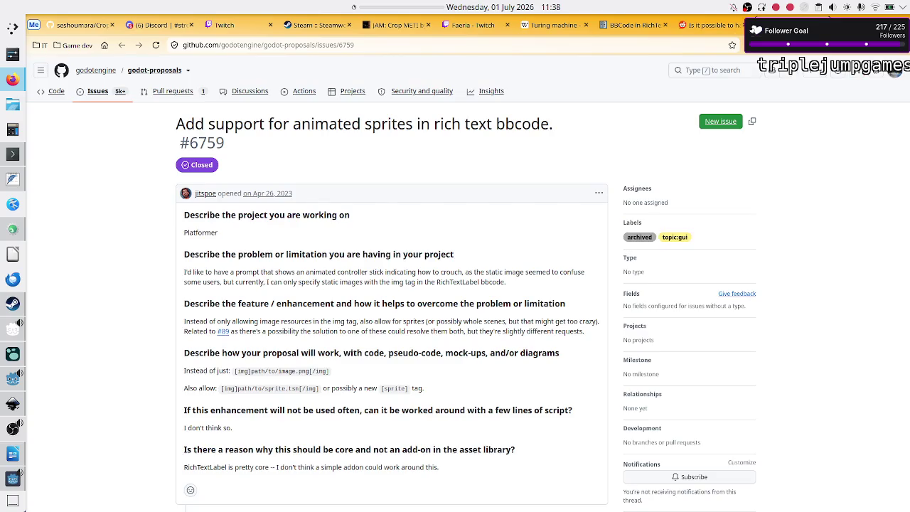
key("alt+Left")
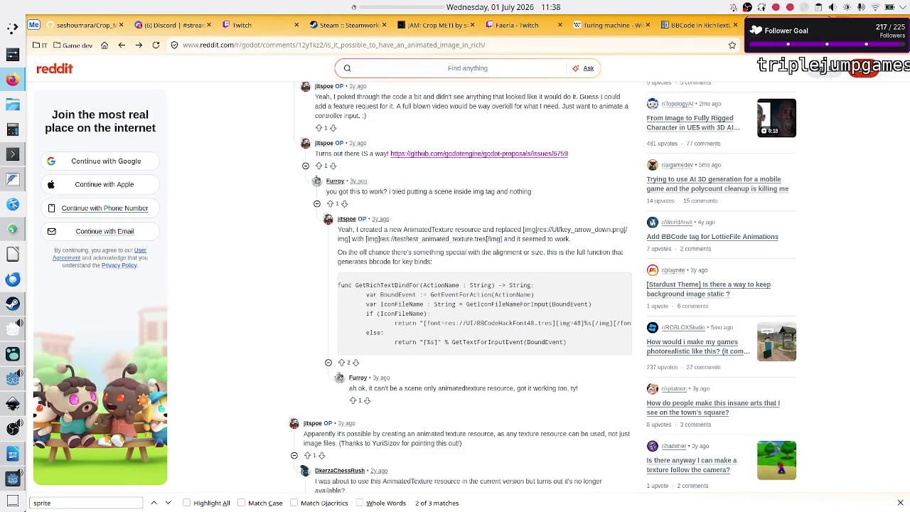
key("ctrl+t")
type("youtube.com/")
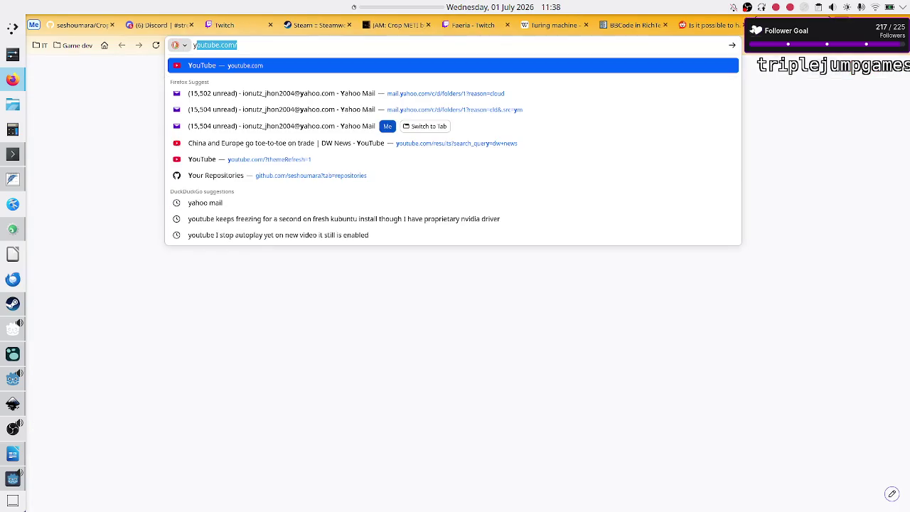
key("Return")
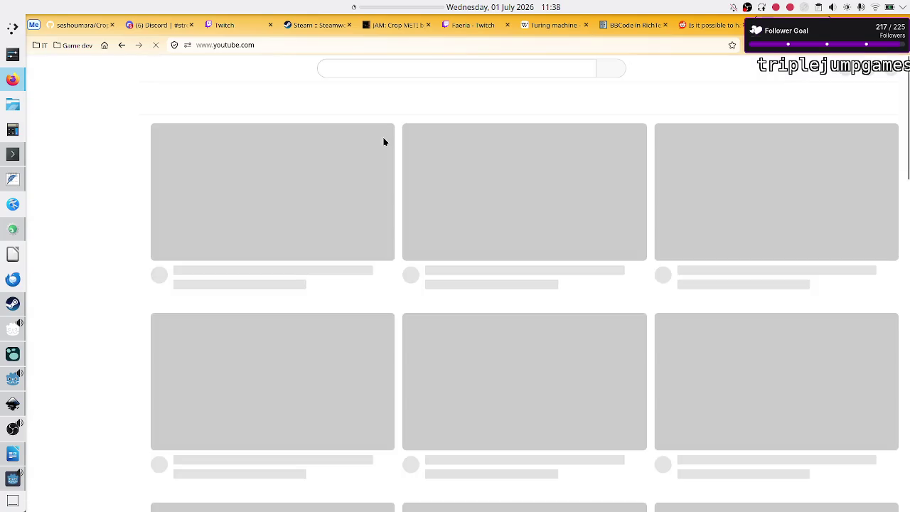
Type 'godot 4 richtextlabel show gif' into the YouTube search box
left_click(388, 67)
type("godo")
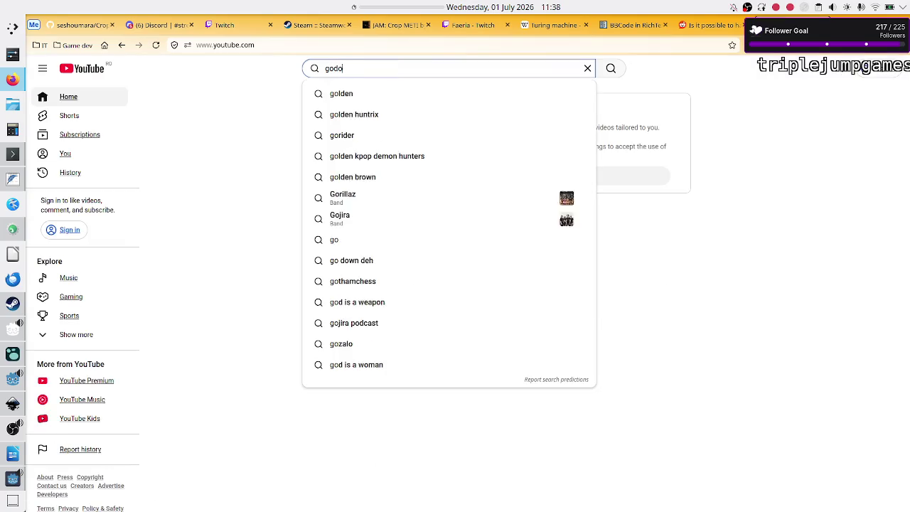
type("t")
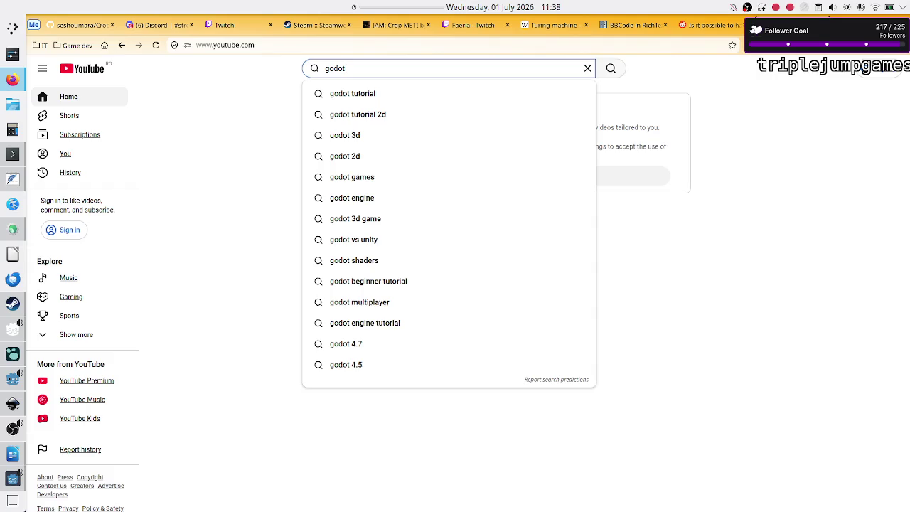
type("4 ")
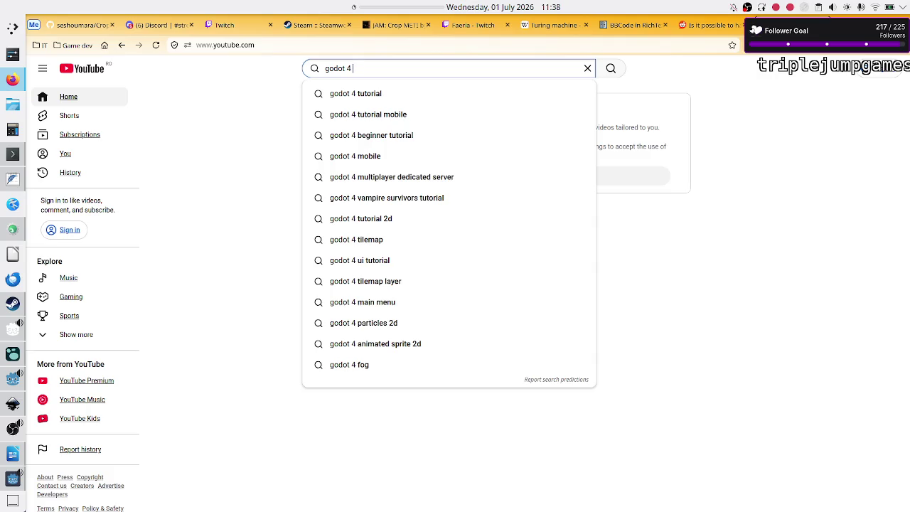
type("rich")
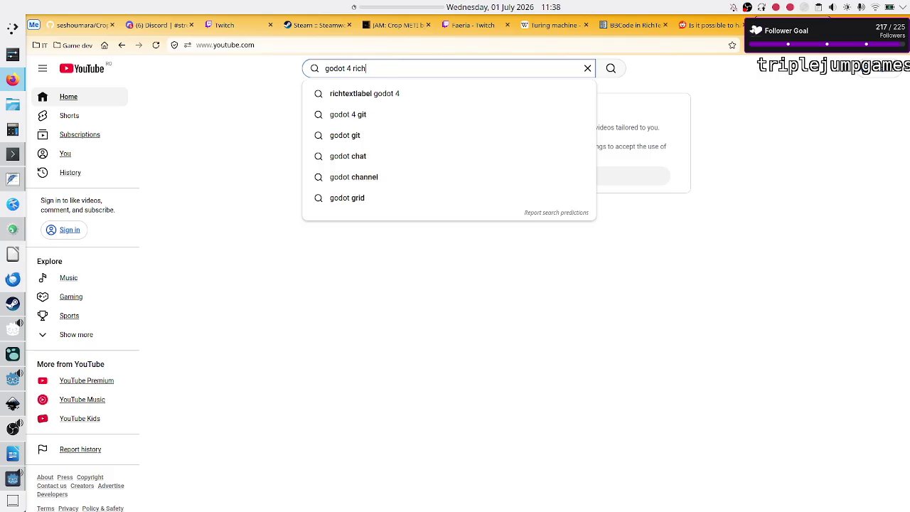
type("textlabe")
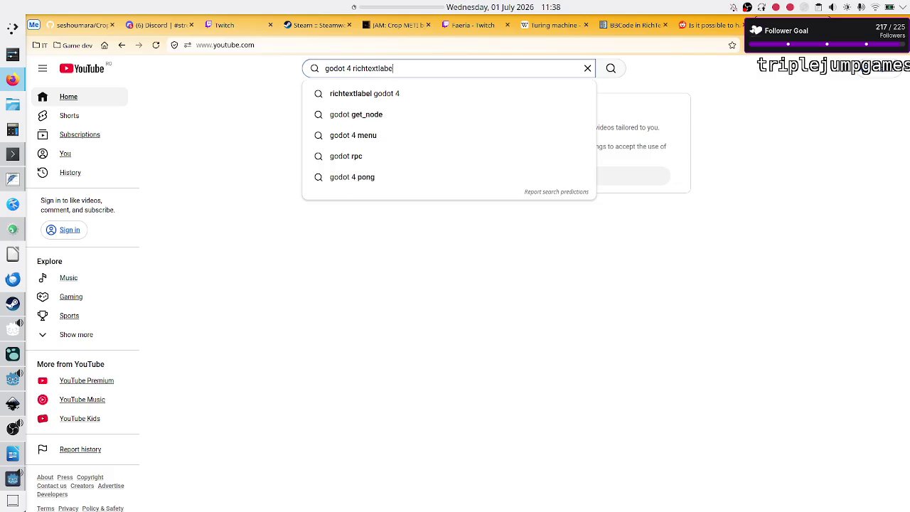
type("l show gif")
Search 'godot 4 richtextlabel show gif', scroll the results, then select 'richtextlabel' in the query
key("Return")
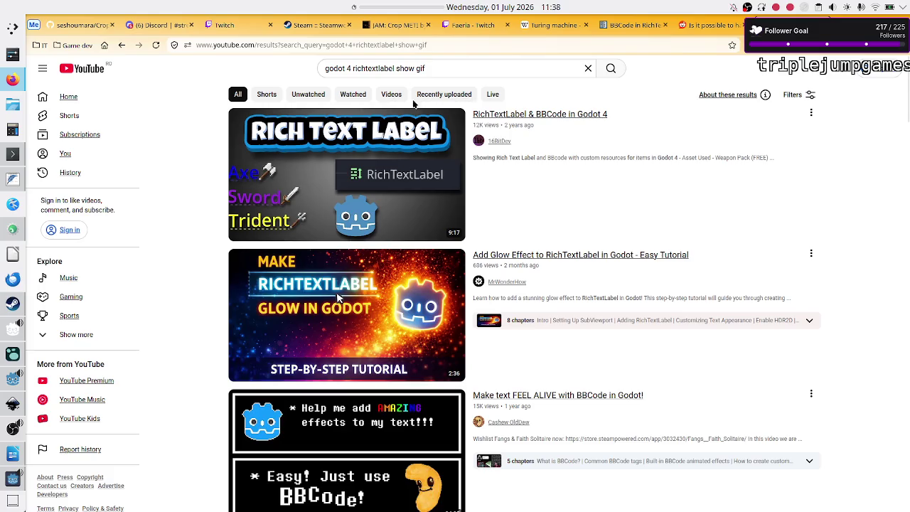
mouse_move(339, 299)
scroll(688, 322, "down", 2)
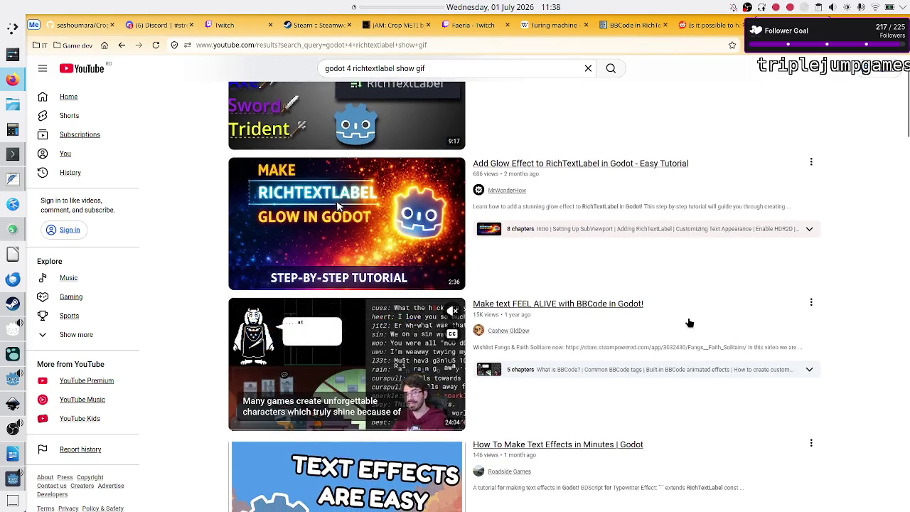
scroll(688, 323, "down", 5)
scroll(688, 323, "down", 9)
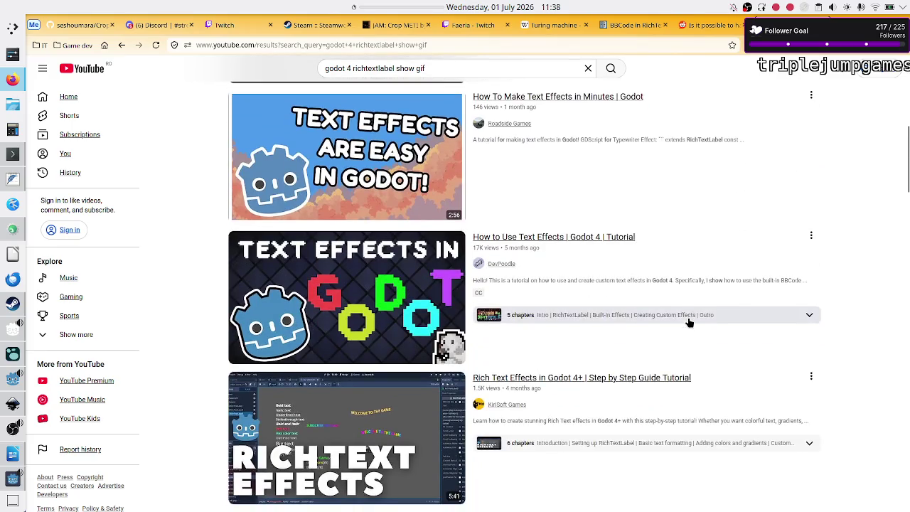
scroll(688, 323, "down", 6)
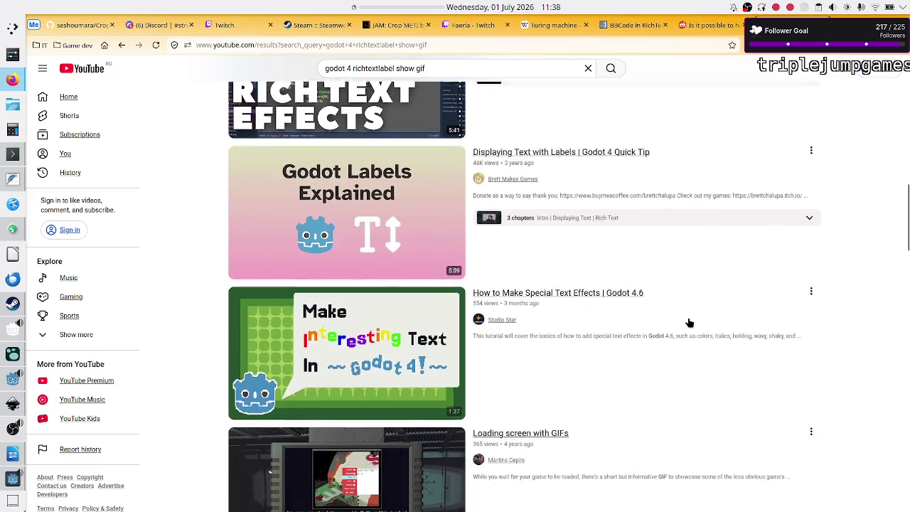
scroll(688, 323, "down", 8)
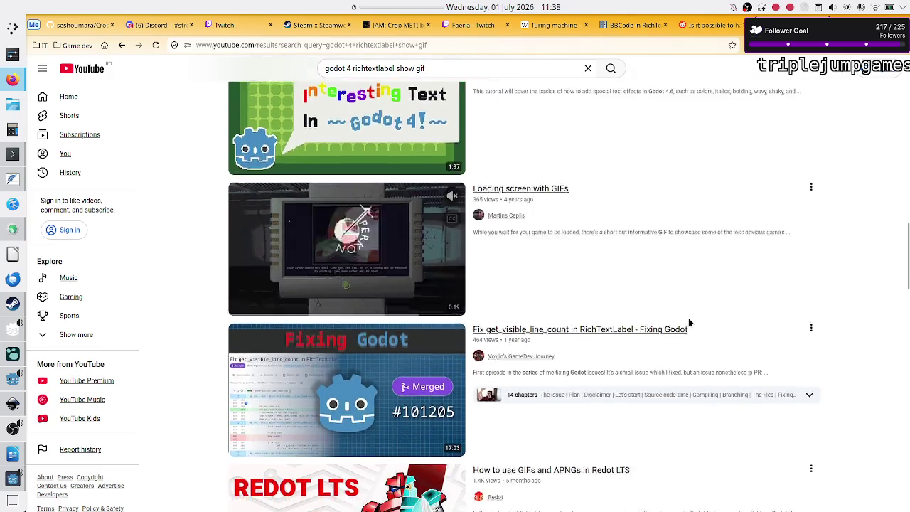
scroll(688, 323, "down", 6)
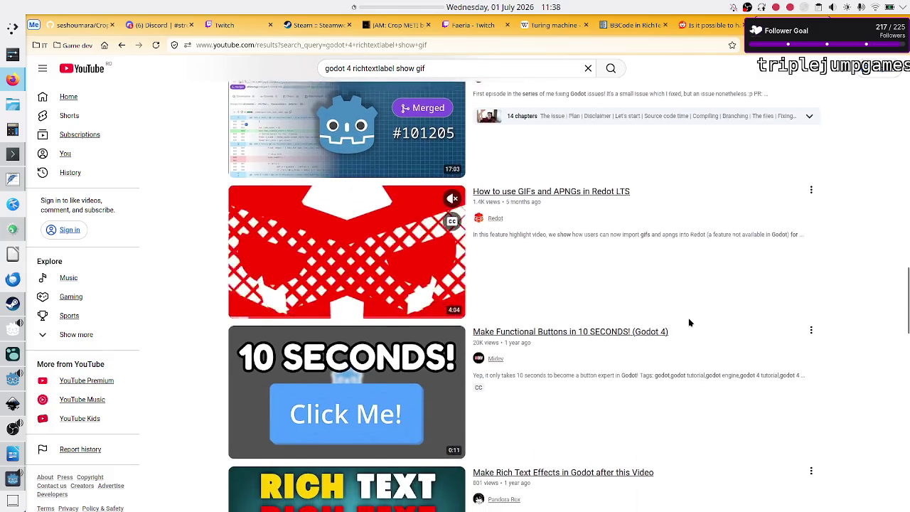
scroll(688, 323, "down", 3)
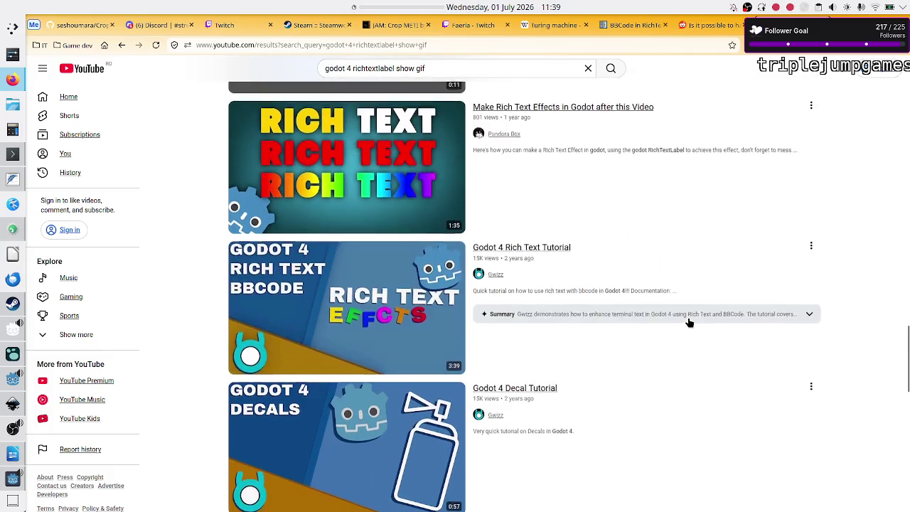
scroll(688, 323, "down", 6)
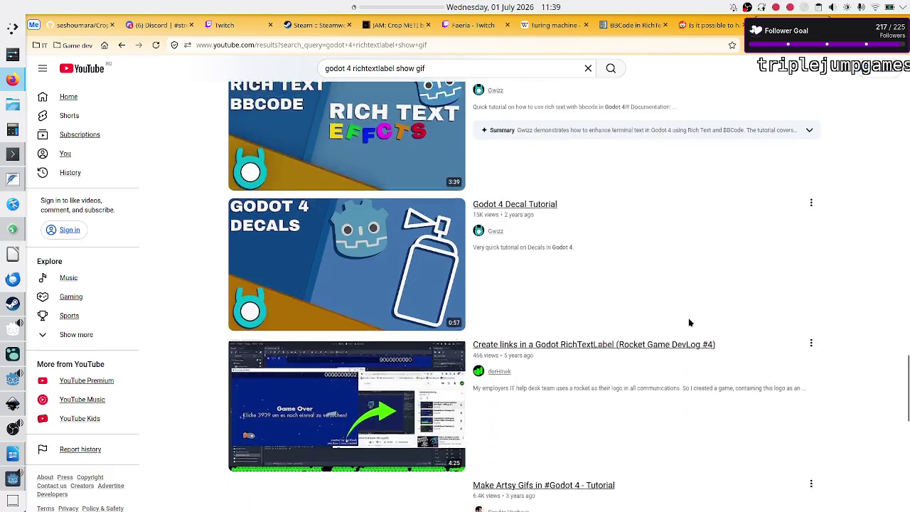
scroll(688, 322, "down", 2)
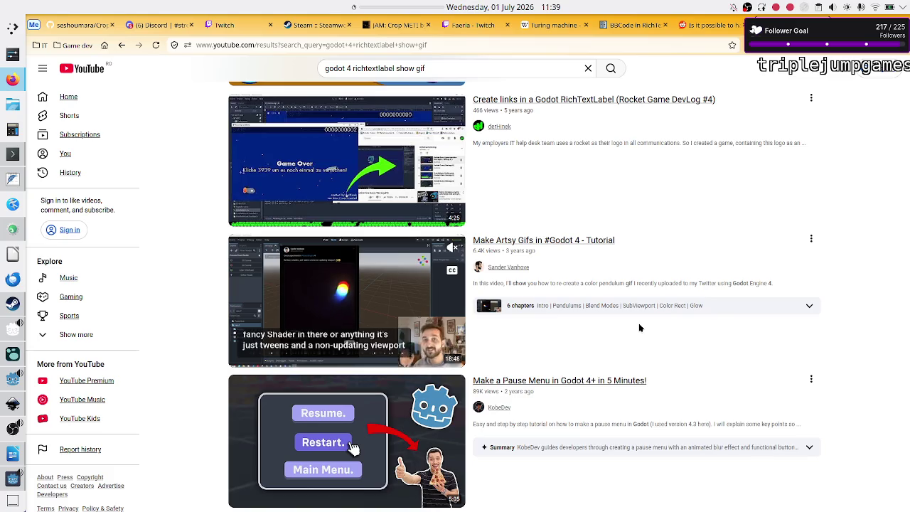
scroll(668, 307, "down", 2)
scroll(667, 307, "down", 3)
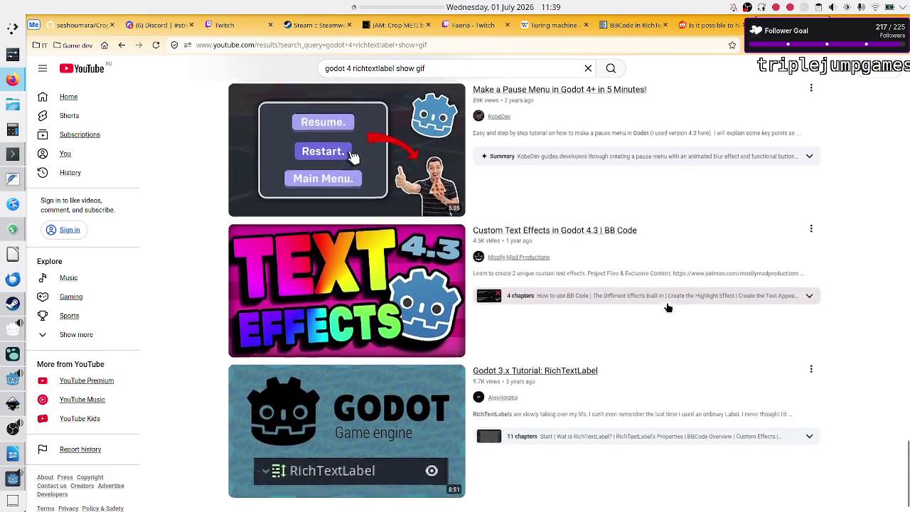
scroll(668, 307, "down", 5)
scroll(668, 307, "down", 5)
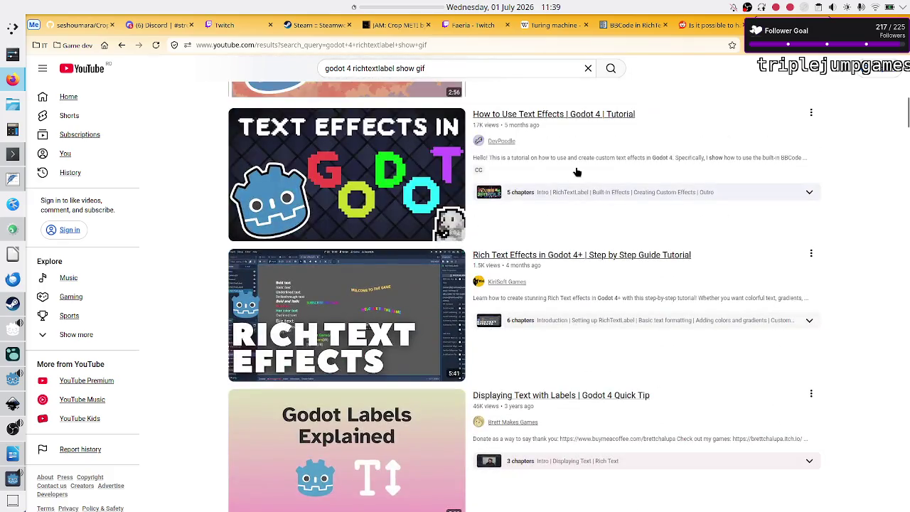
double_click(369, 69)
Rerun the search as 'godot 4 show gif' and scroll through the first results
key("BackSpace")
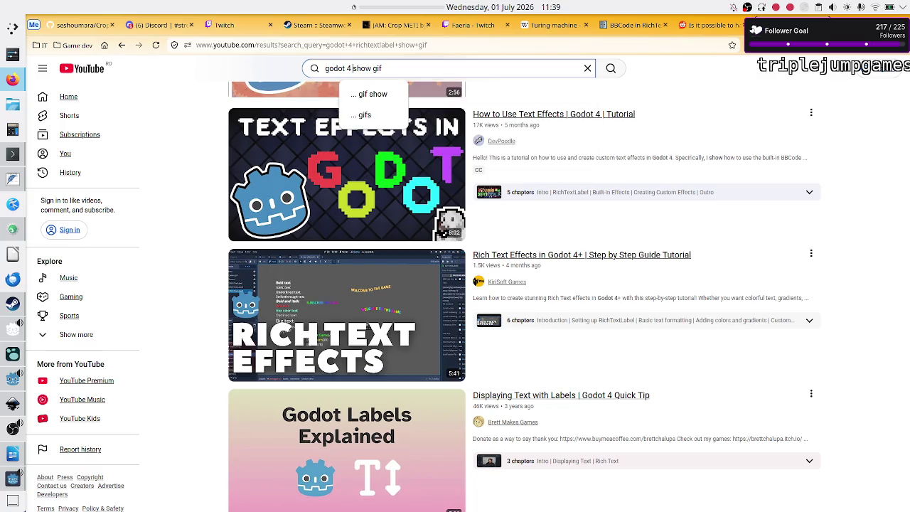
key("Return")
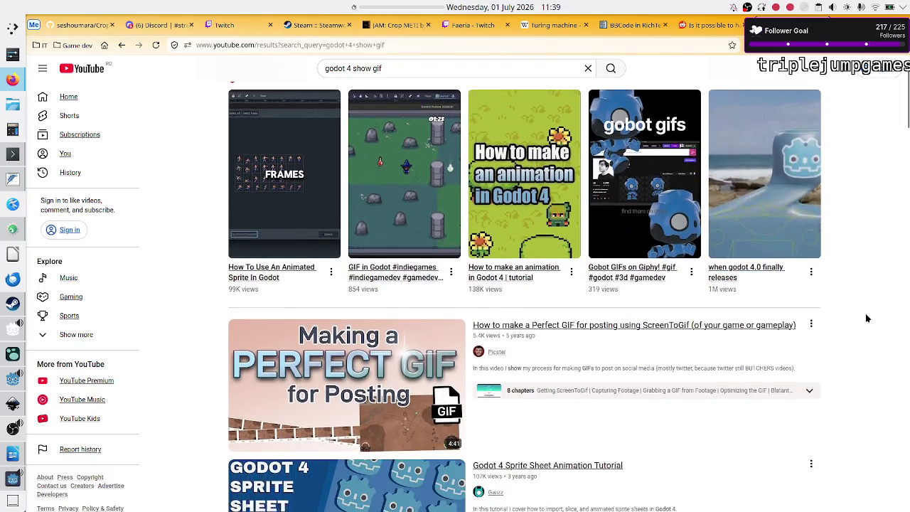
scroll(868, 318, "down", 2)
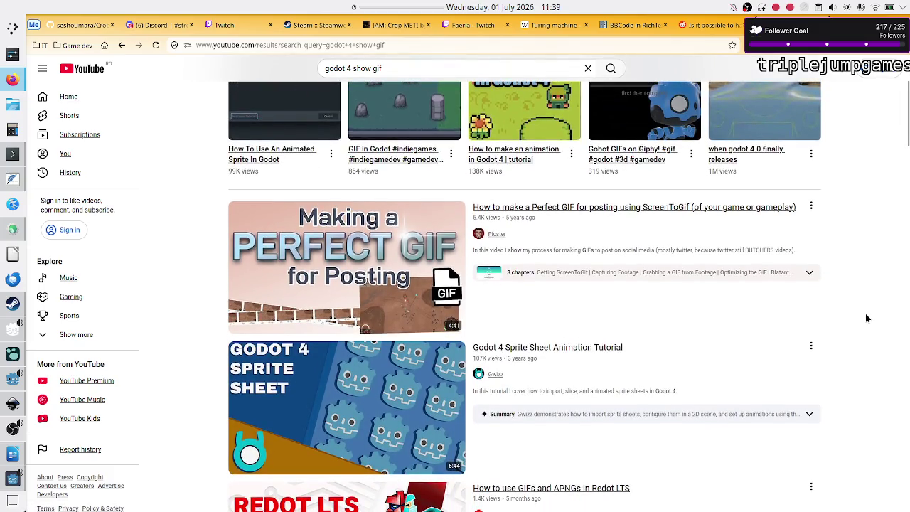
scroll(866, 318, "down", 1)
scroll(866, 318, "down", 1)
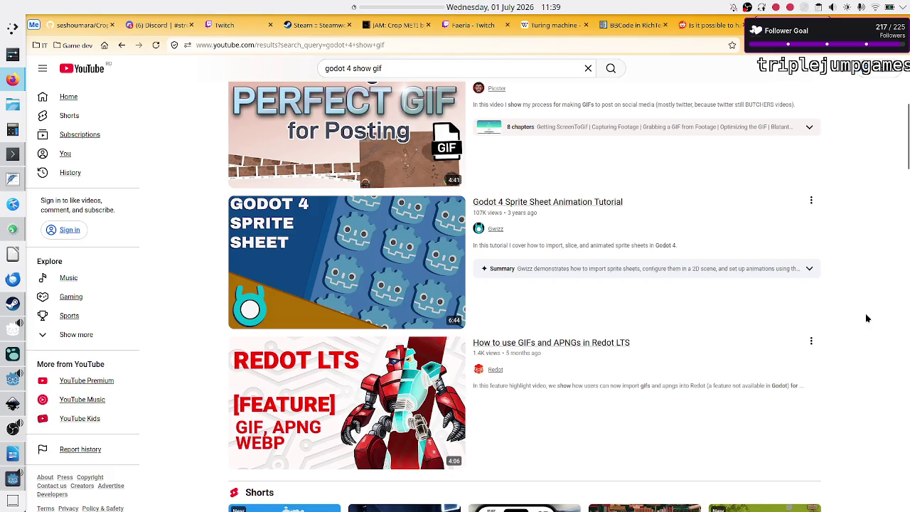
scroll(866, 318, "down", 3)
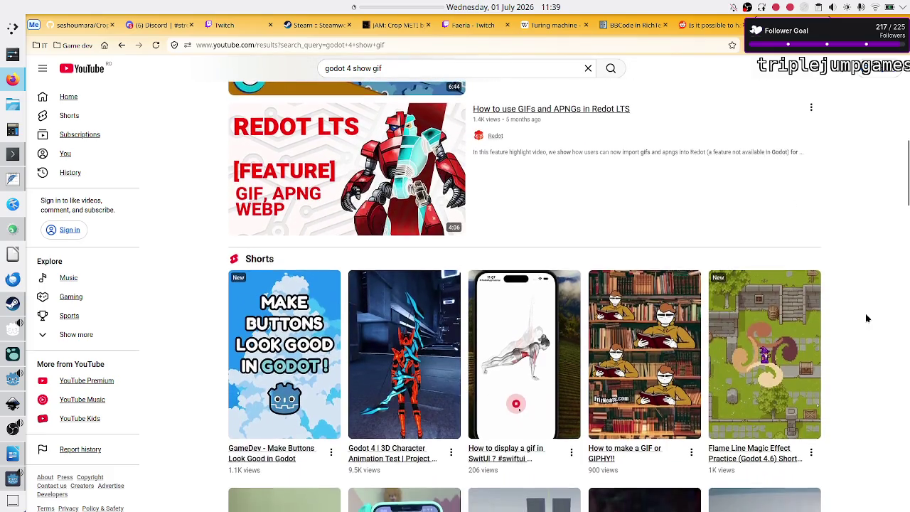
scroll(866, 318, "down", 5)
scroll(866, 318, "down", 1)
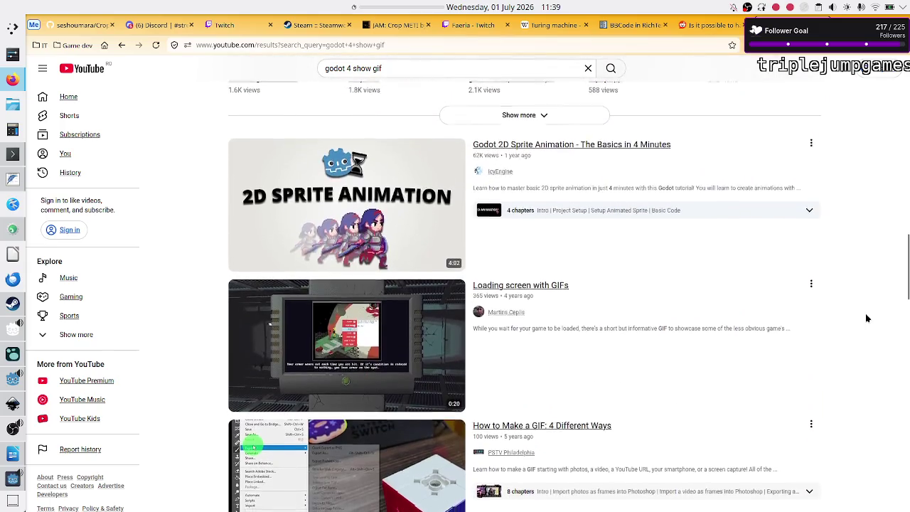
scroll(866, 318, "down", 1)
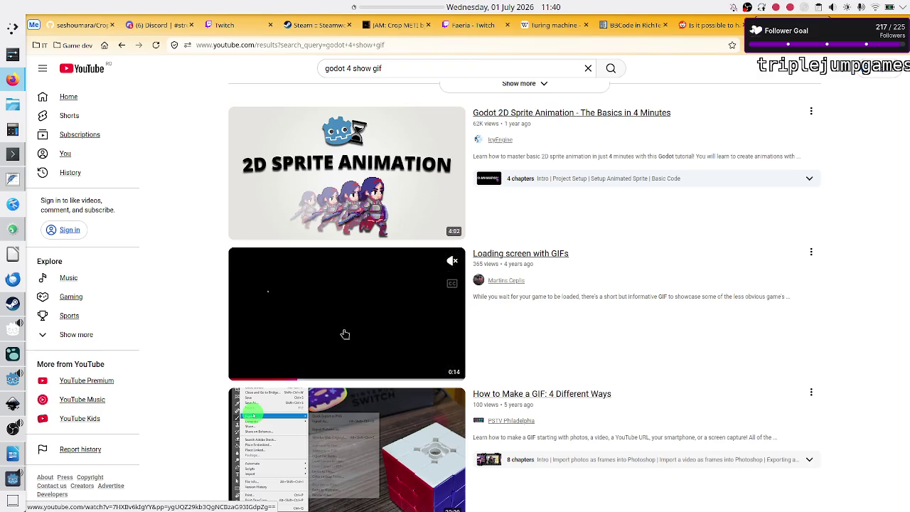
Keep scrolling until 'Godot 4 Animated Sprite Tutorial | 2D & 3D' appears
scroll(890, 372, "down", 1)
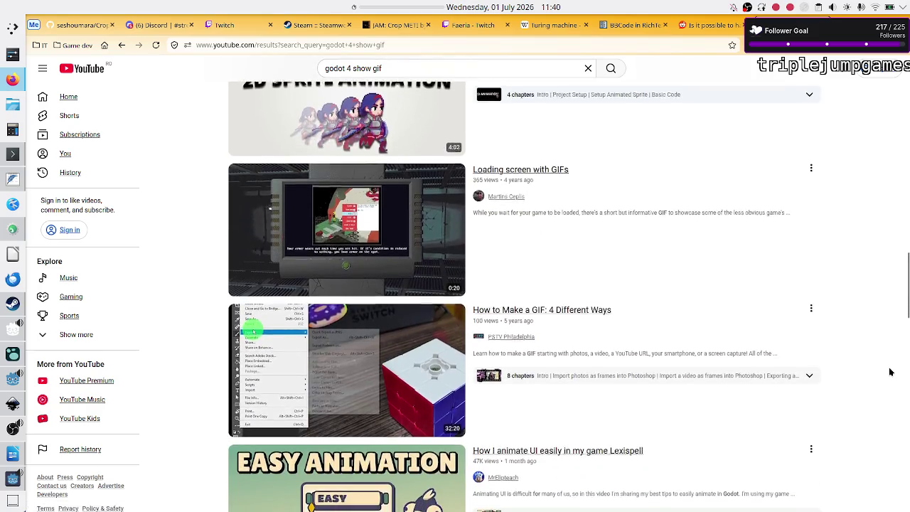
scroll(889, 372, "down", 2)
scroll(890, 372, "down", 1)
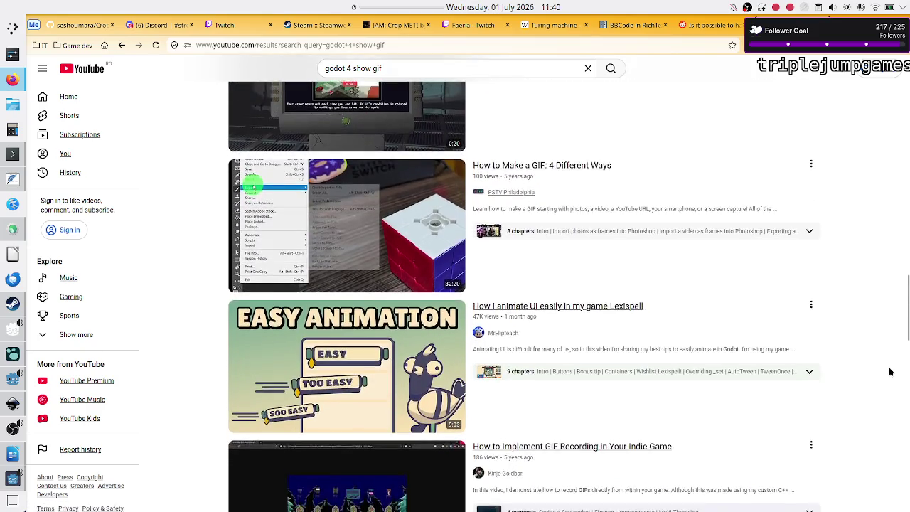
scroll(889, 372, "down", 3)
scroll(890, 372, "down", 1)
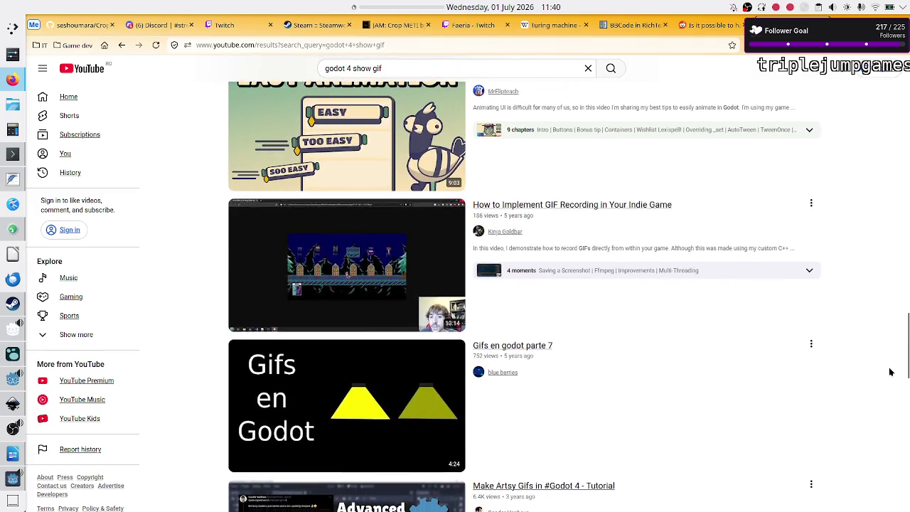
scroll(890, 372, "down", 1)
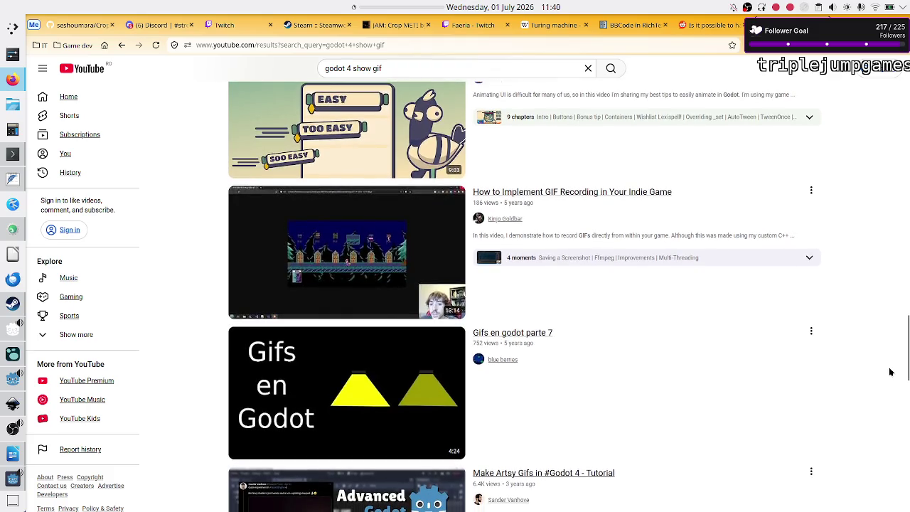
scroll(782, 358, "down", 1)
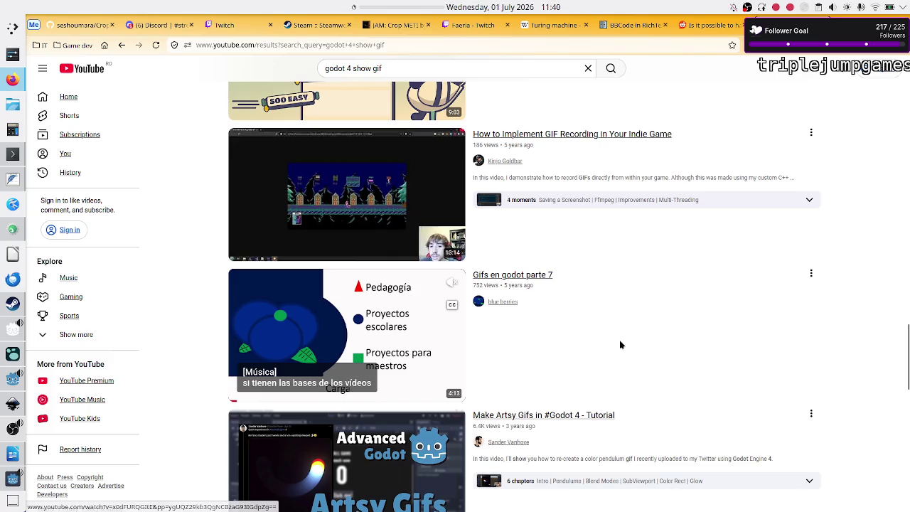
scroll(857, 330, "down", 4)
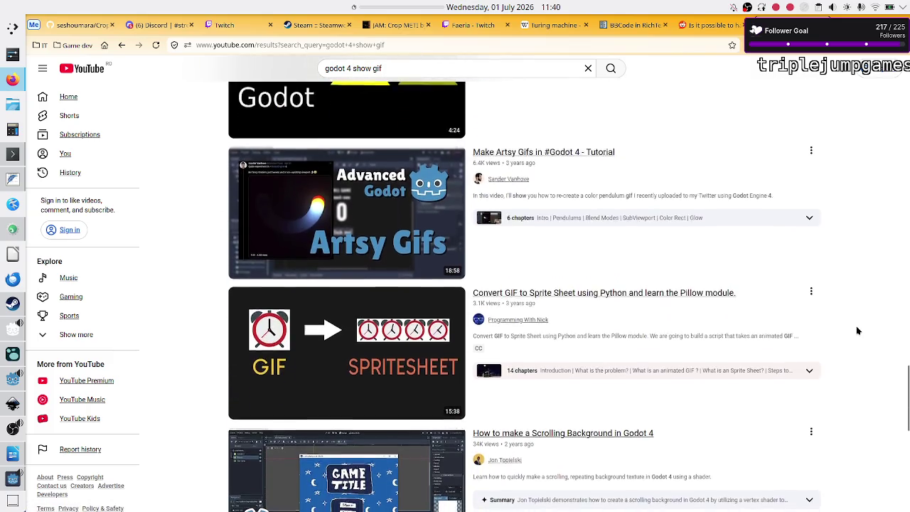
scroll(857, 330, "down", 1)
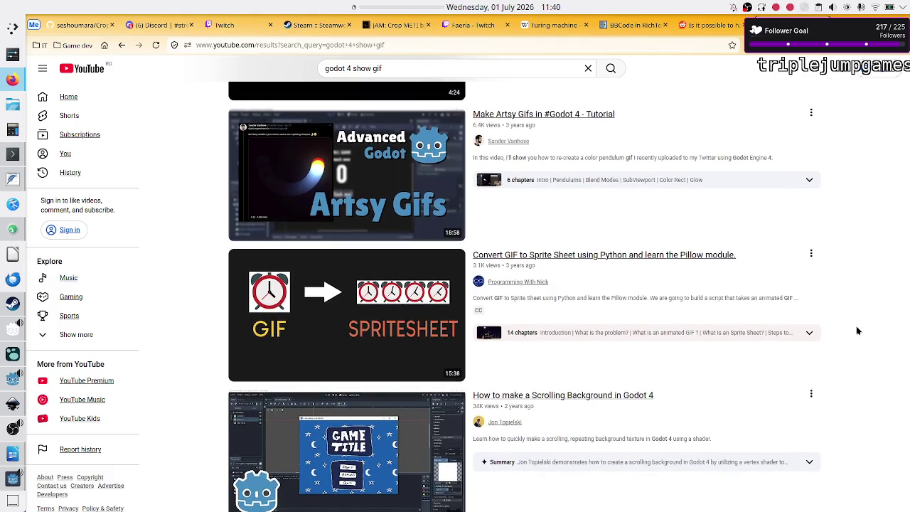
scroll(857, 330, "down", 2)
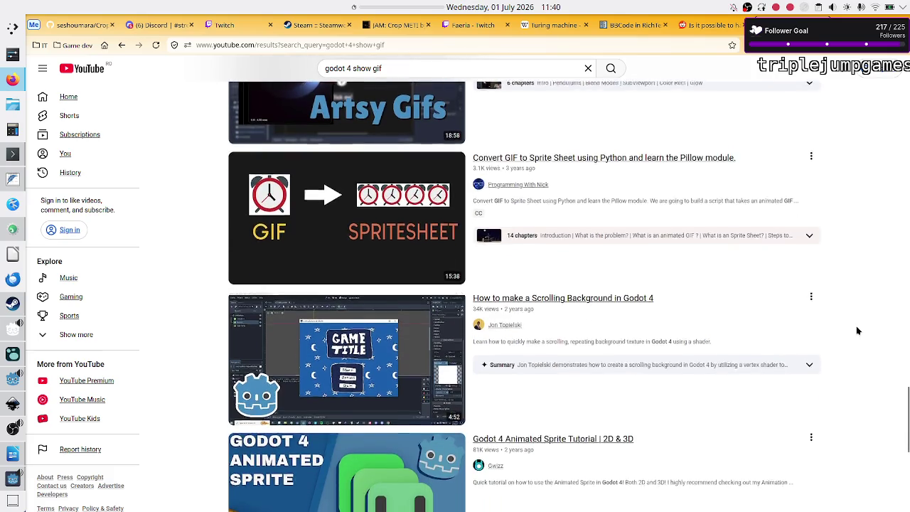
scroll(856, 326, "down", 3)
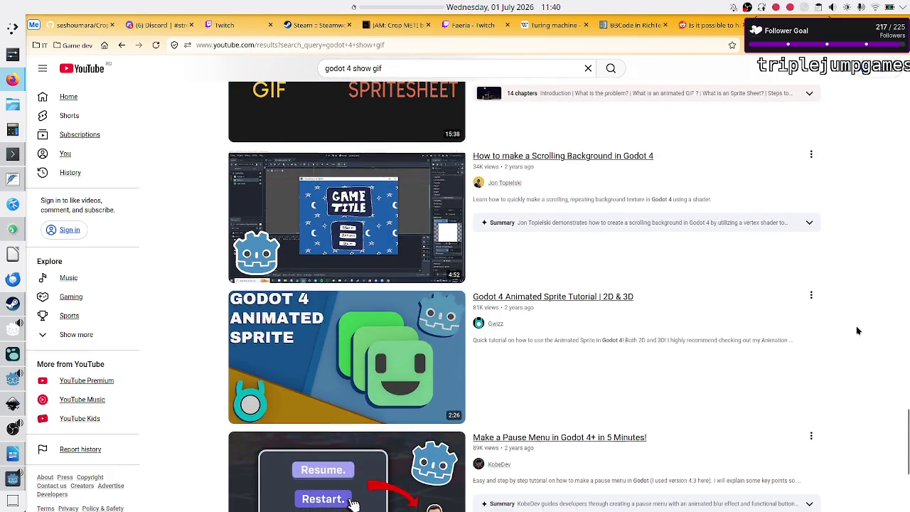
mouse_move(369, 354)
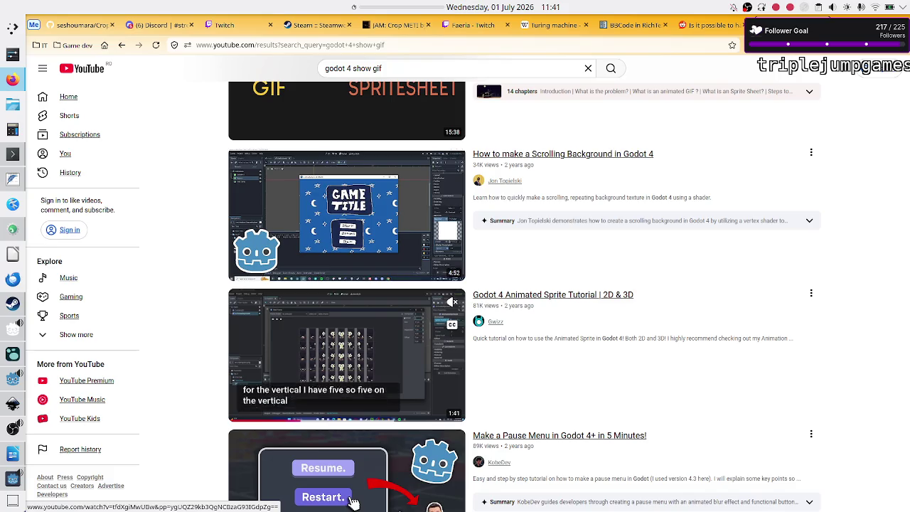
Close the running Crop_METI debug game window to get back to the YouTube results
left_click(11, 480)
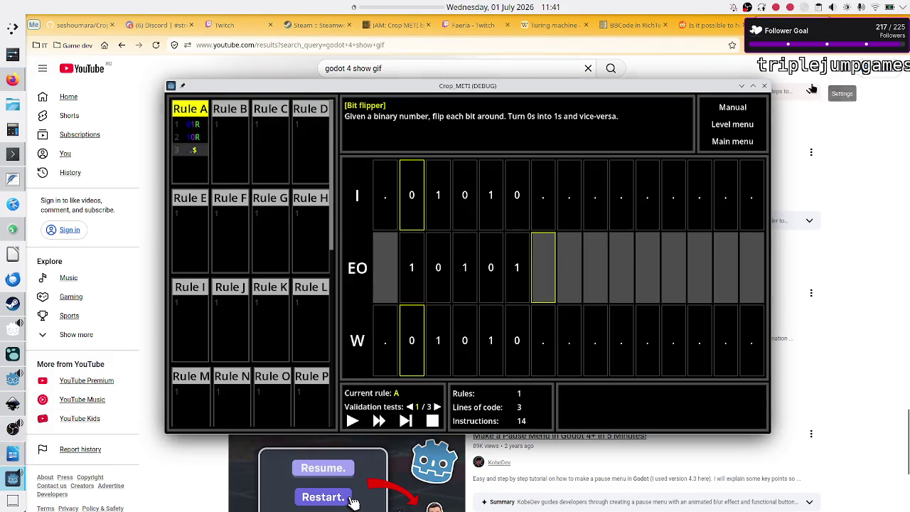
left_click(765, 86)
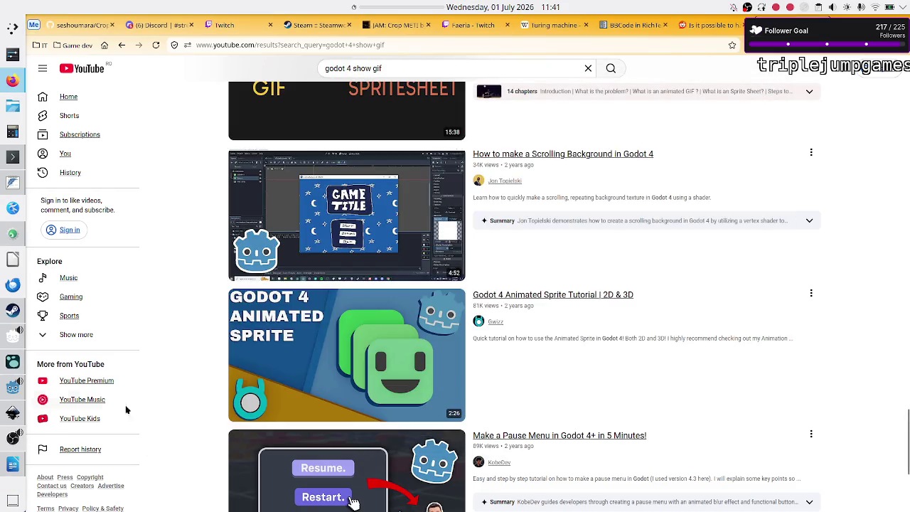
Start a new scene in Godot with a VBoxContainer as its root node
left_click(20, 386)
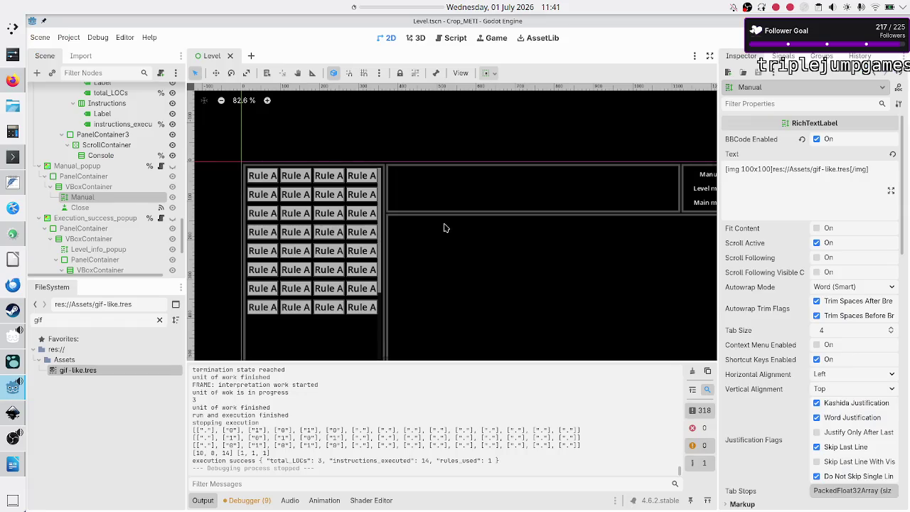
left_click(251, 57)
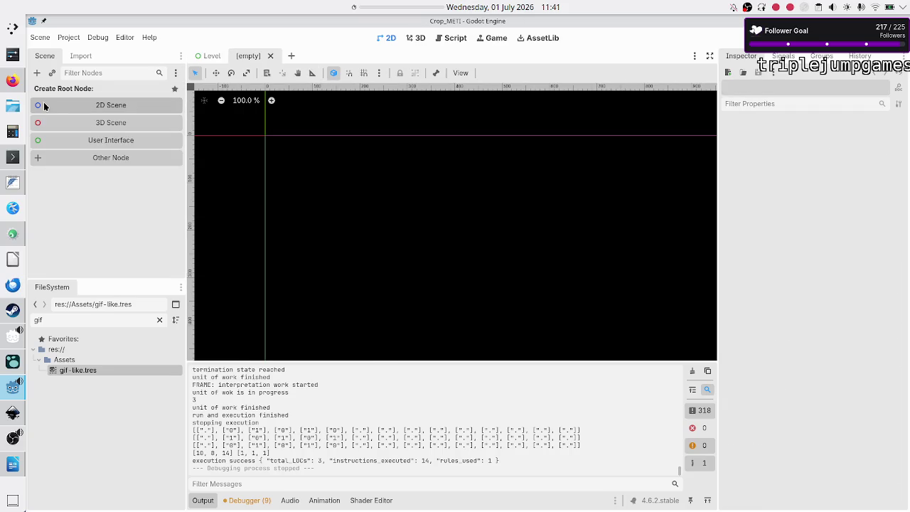
left_click(36, 74)
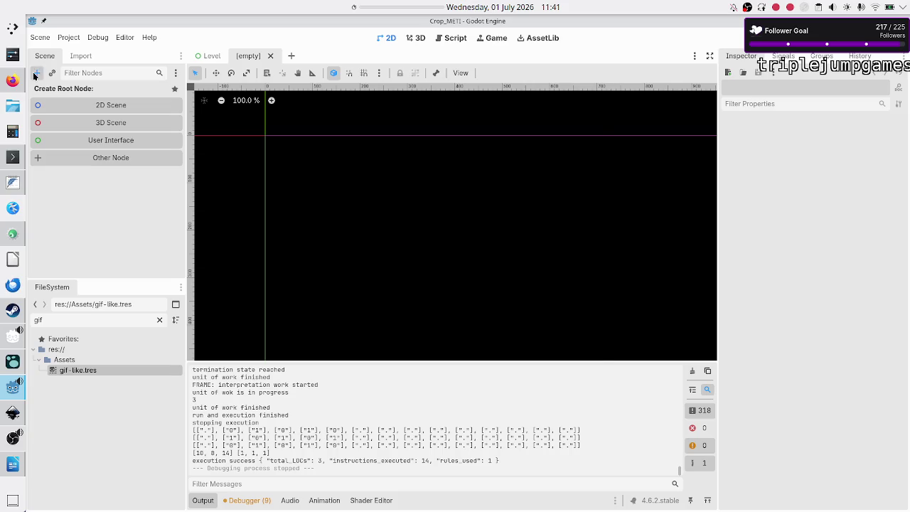
type("vbox")
key("Return")
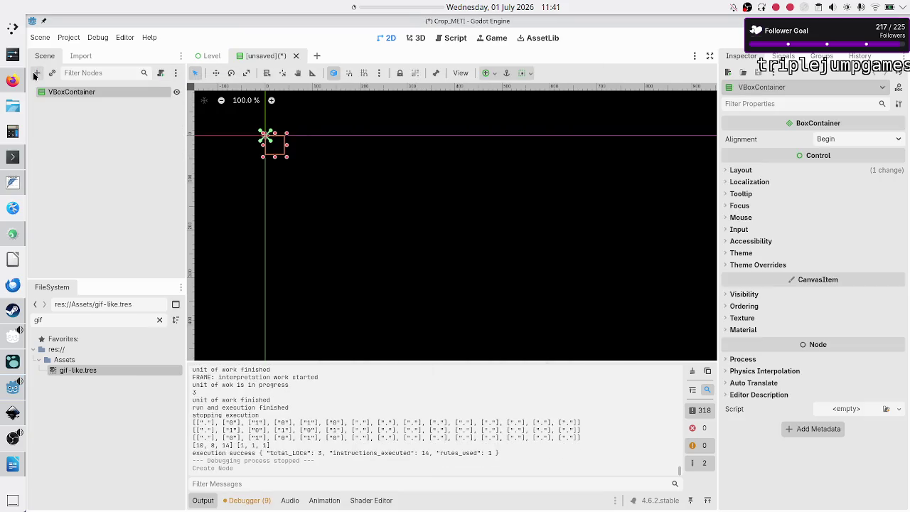
Add RichTextLabel, AnimatedSprite2D and a second RichTextLabel as children of VBoxContainer
left_click(37, 74)
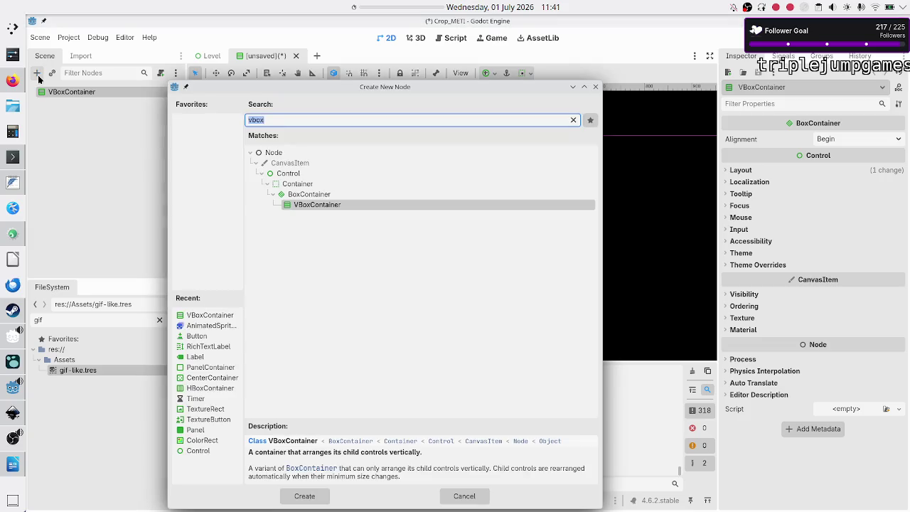
type("richte")
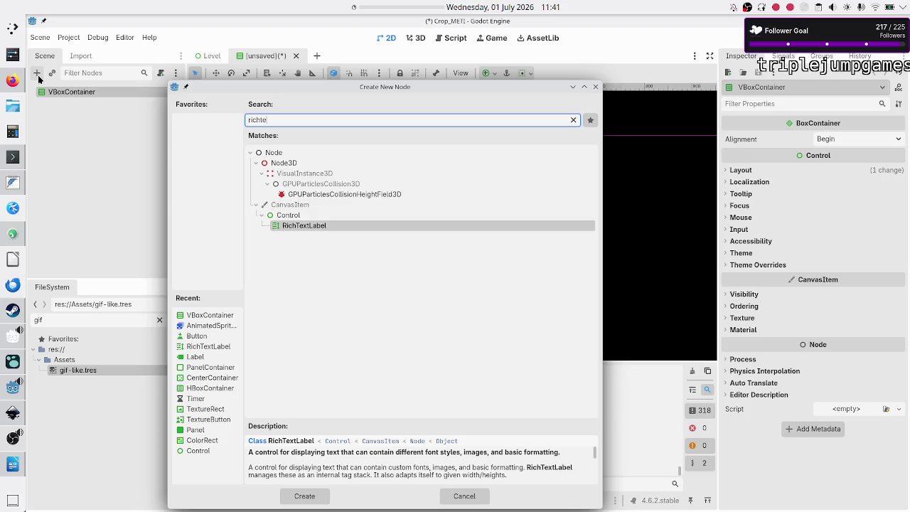
key("Return")
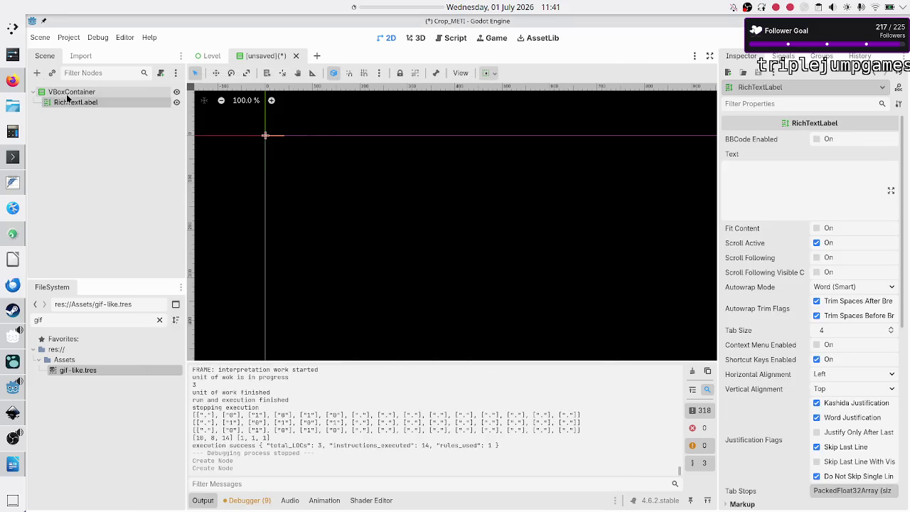
left_click(67, 94)
left_click(36, 74)
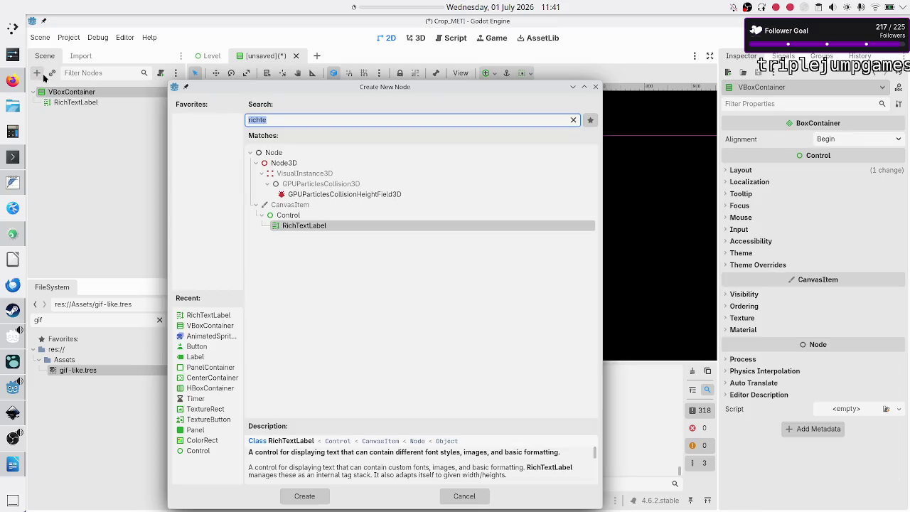
type("animateds")
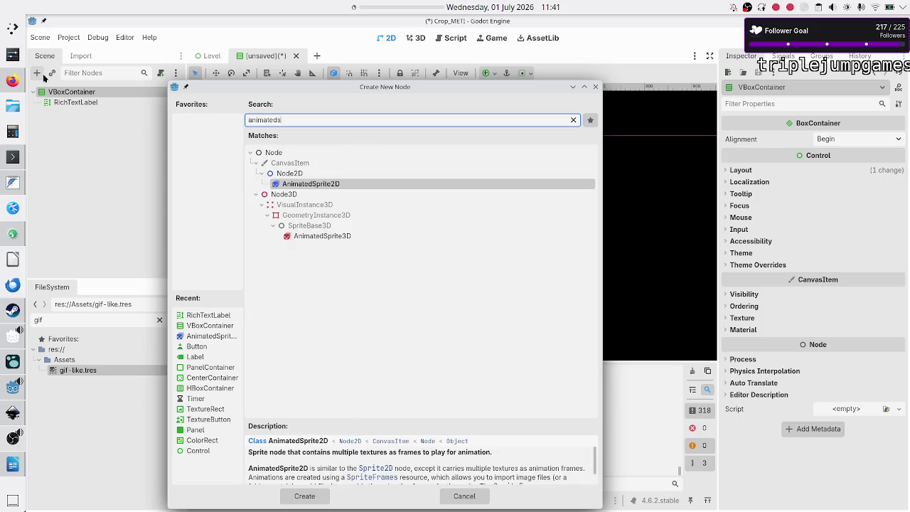
key("Return")
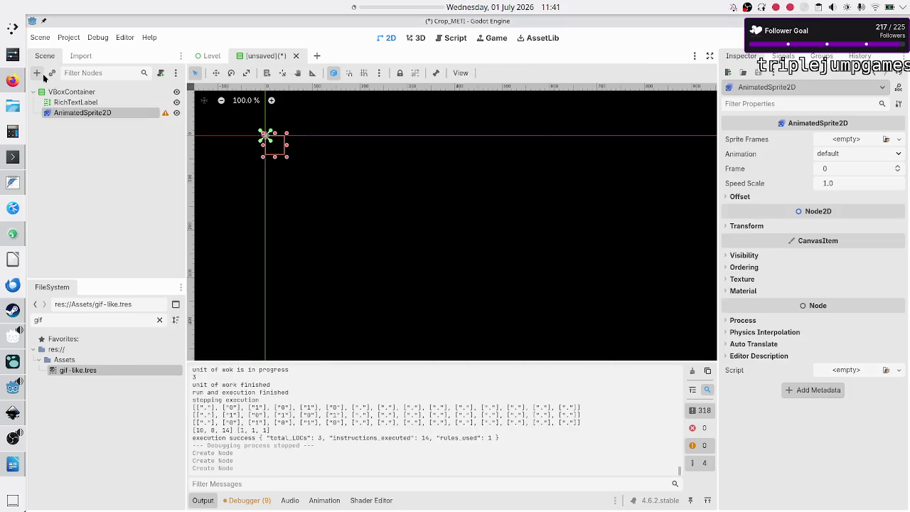
left_click(49, 93)
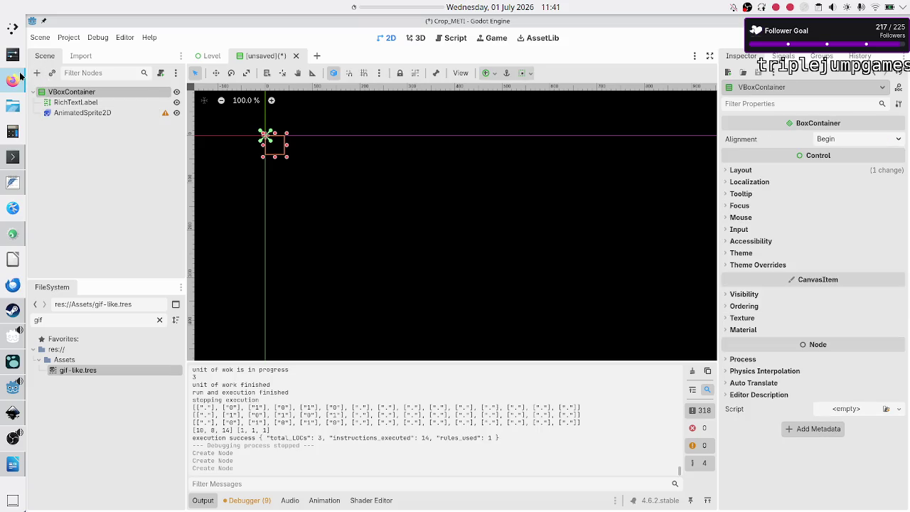
left_click(37, 73)
type("richt")
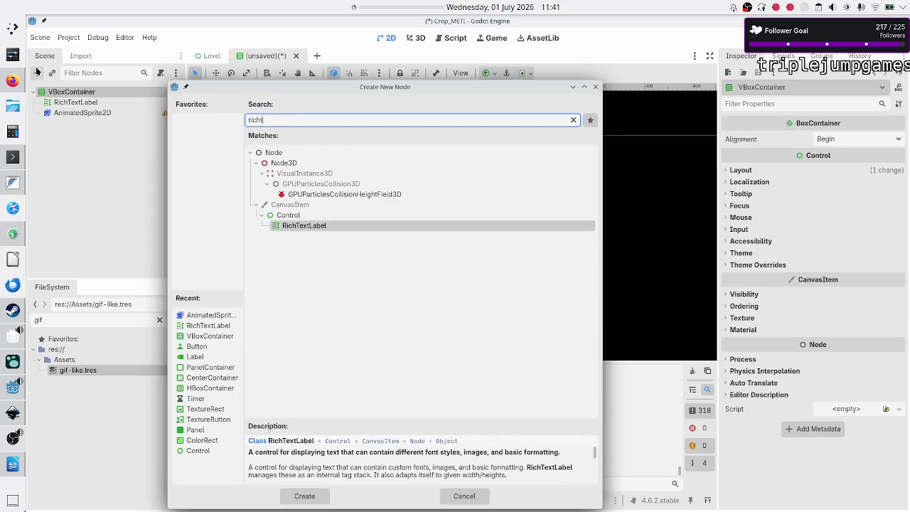
key("Return")
Inspect the children's Visibility properties and the AnimatedSprite2D's Transform properties
left_click(56, 102)
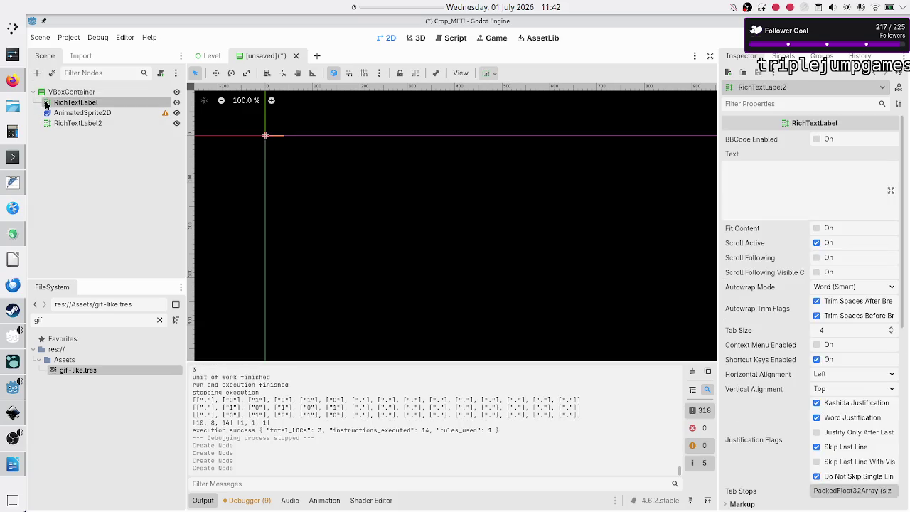
left_click(62, 125, "shift")
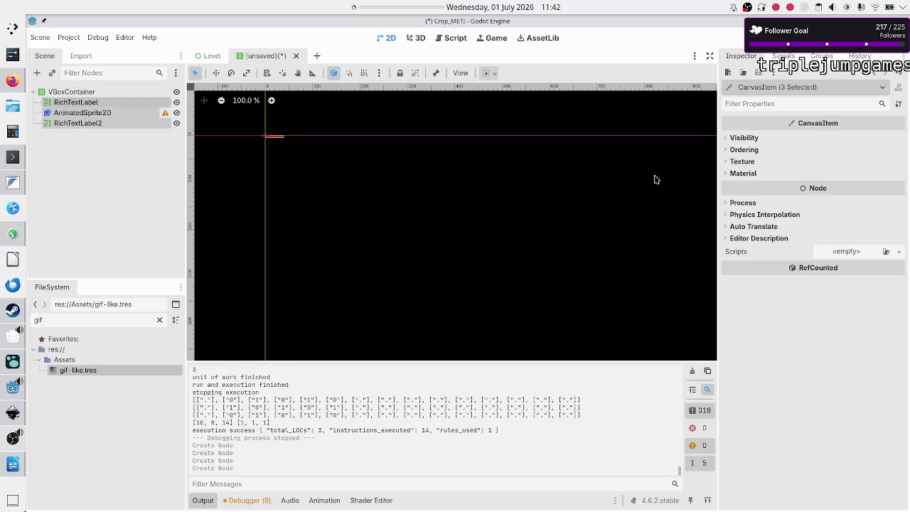
left_click(745, 138)
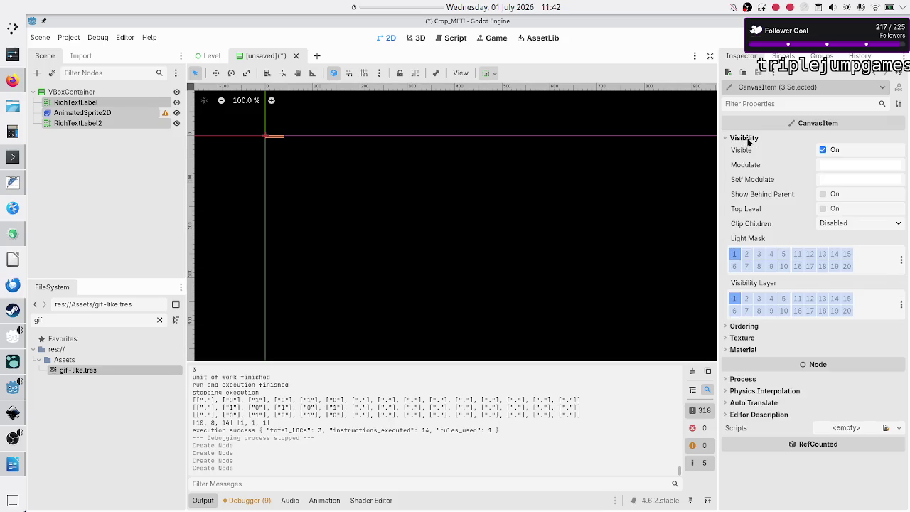
left_click(748, 141)
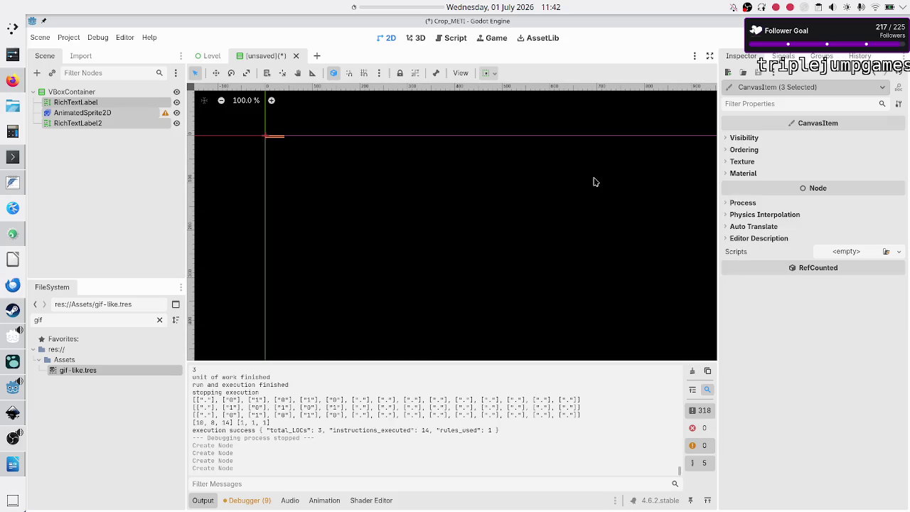
left_click(124, 189)
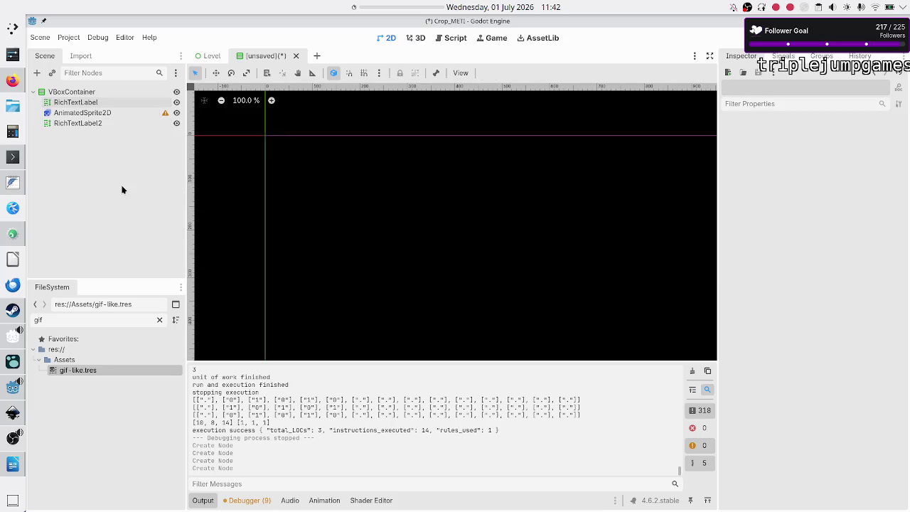
left_click(113, 115)
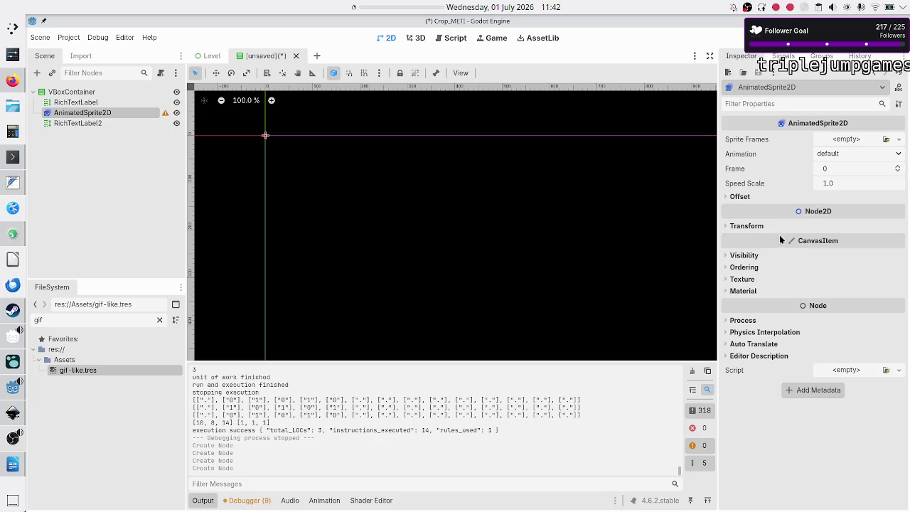
left_click(747, 228)
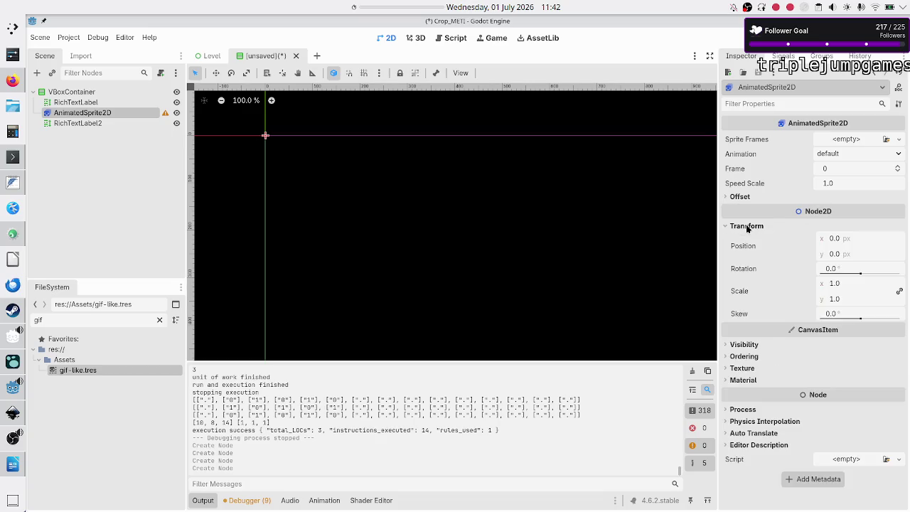
left_click(747, 228)
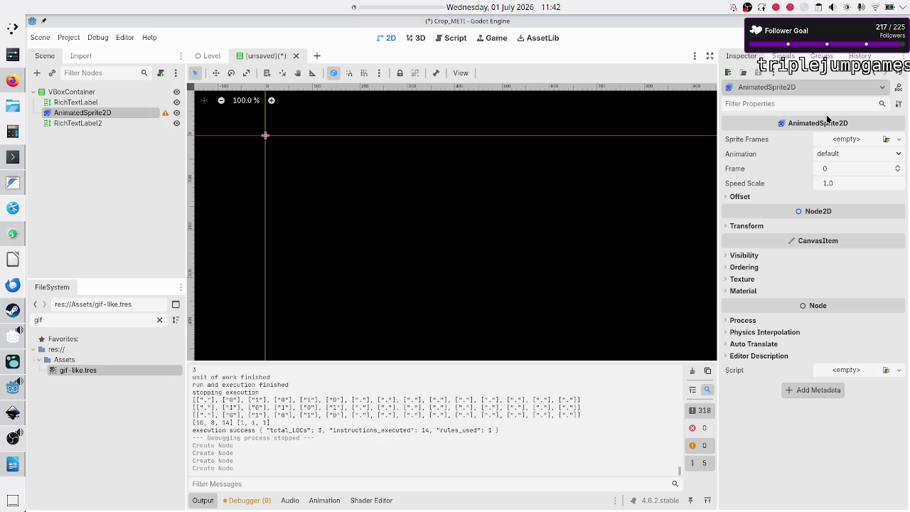
Quick-load gif-like.tres into the AnimatedSprite2D's Sprite Frames property
left_click(899, 139)
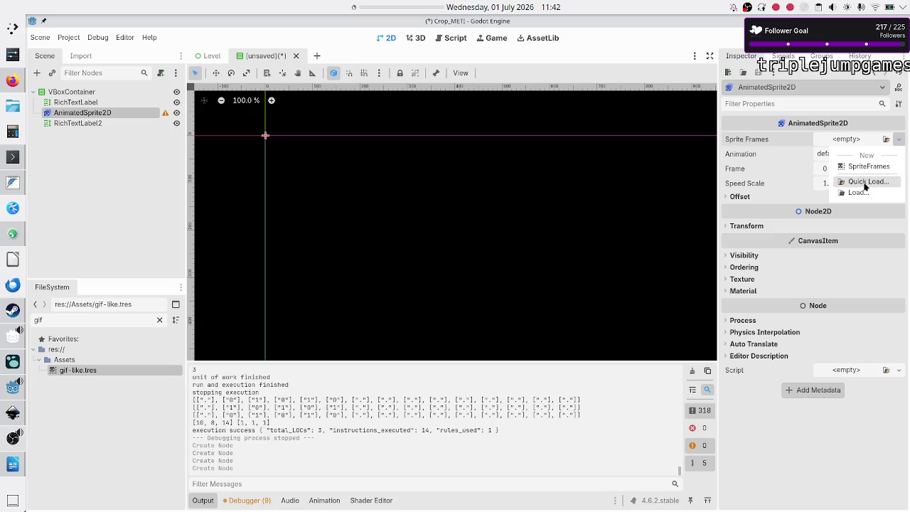
left_click(868, 183)
left_click(333, 141)
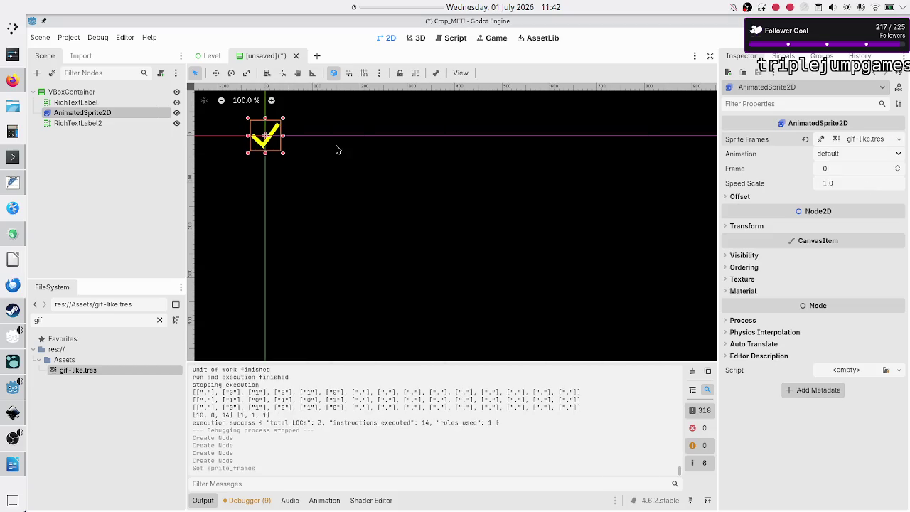
left_click(92, 93)
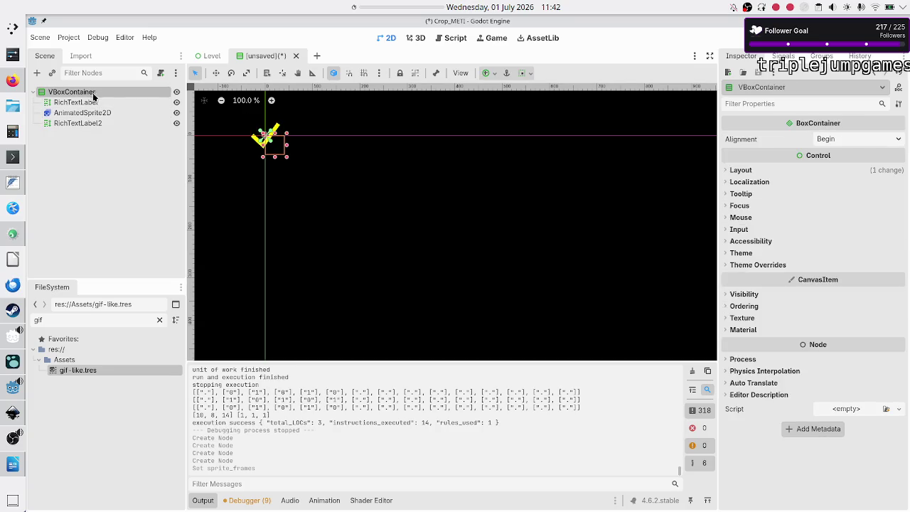
Apply the Full Rect anchor preset to the VBoxContainer
left_click(497, 75)
left_click(544, 161)
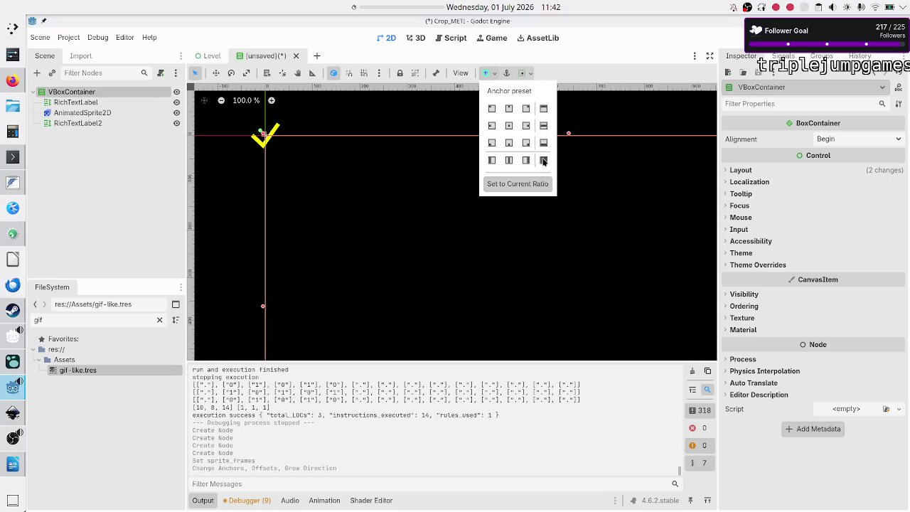
left_click(150, 193)
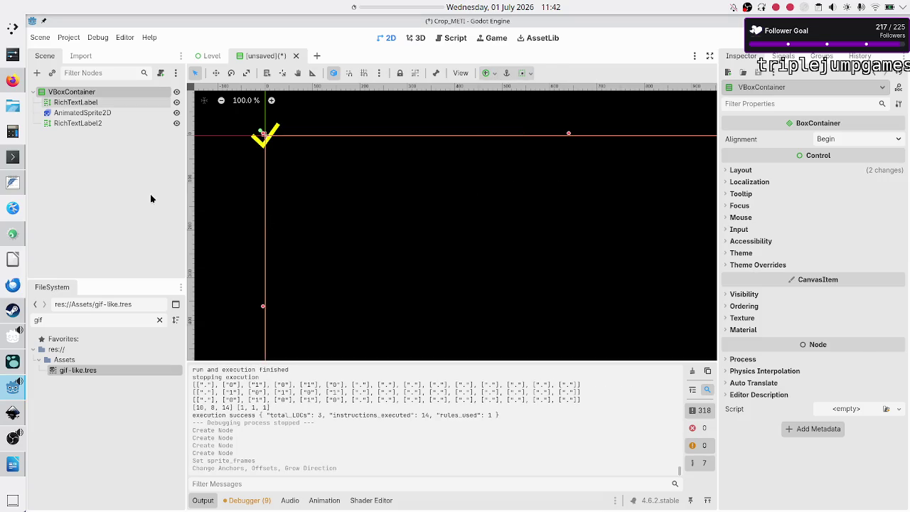
Enable Vertical Expand on both RichTextLabels under Layout > Container Sizing
left_click(109, 103)
left_click(103, 125, "shift")
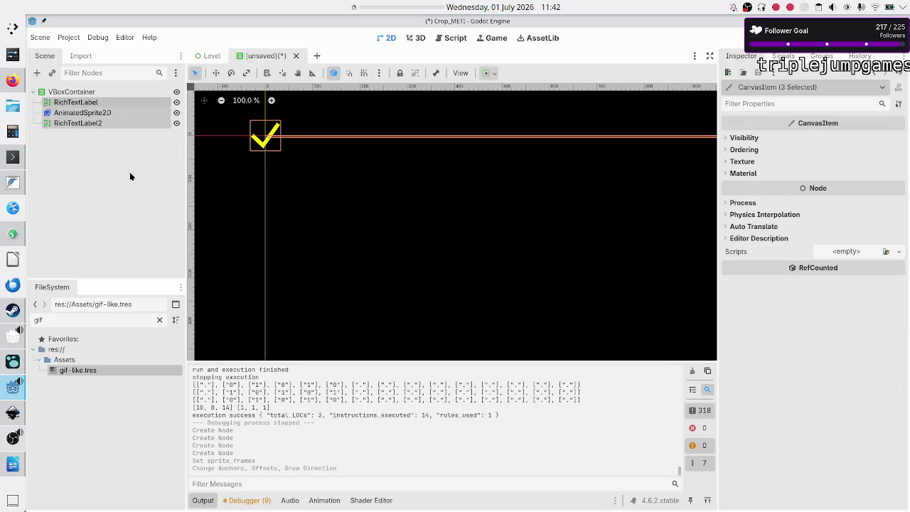
left_click(105, 169)
left_click(84, 102)
left_click(79, 124, "ctrl")
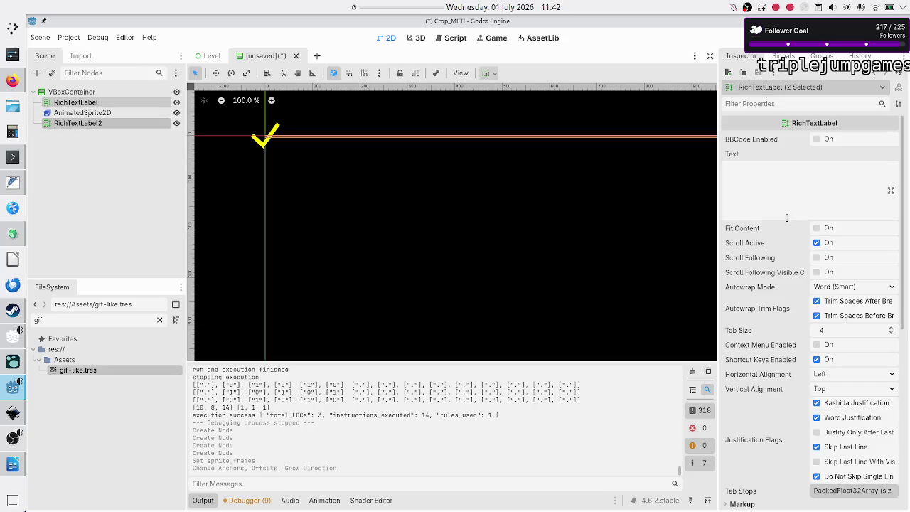
scroll(761, 273, "down", 5)
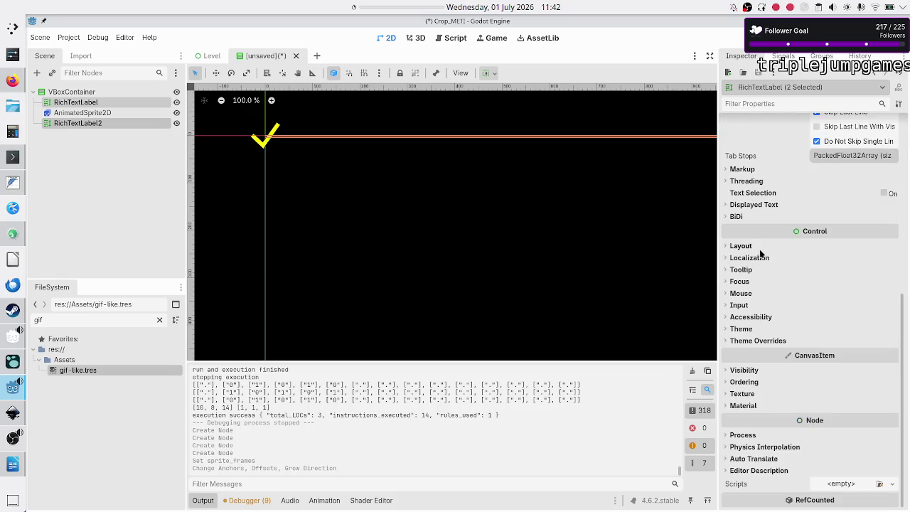
left_click(752, 246)
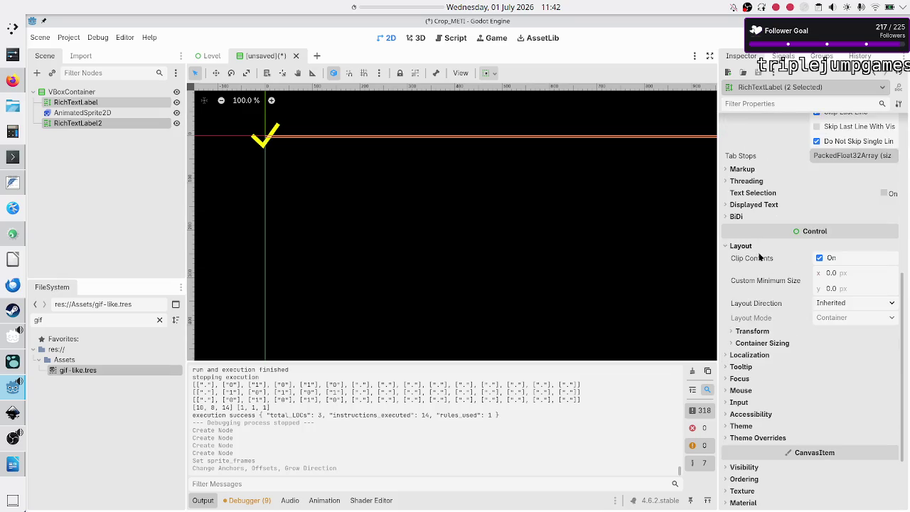
left_click(782, 345)
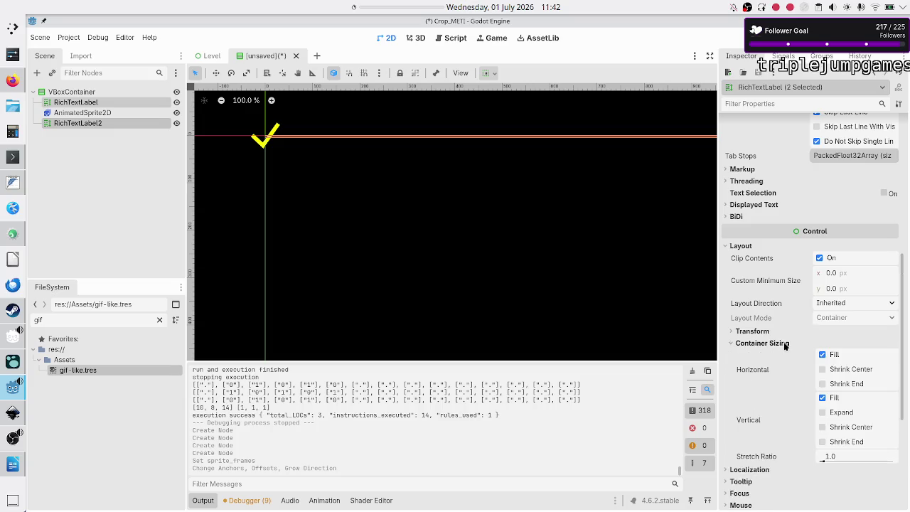
left_click(840, 414)
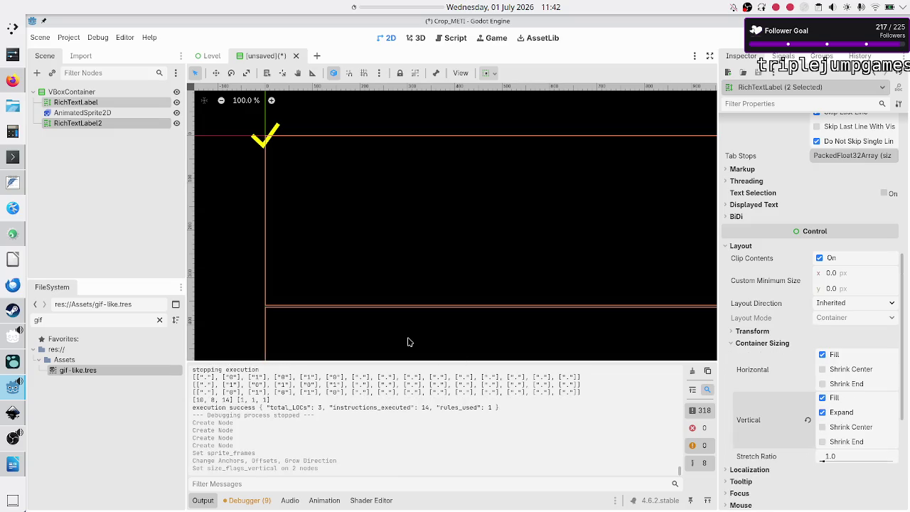
Set the VBoxContainer's Theme Overrides > Constants > Separation to 0
left_click(74, 92)
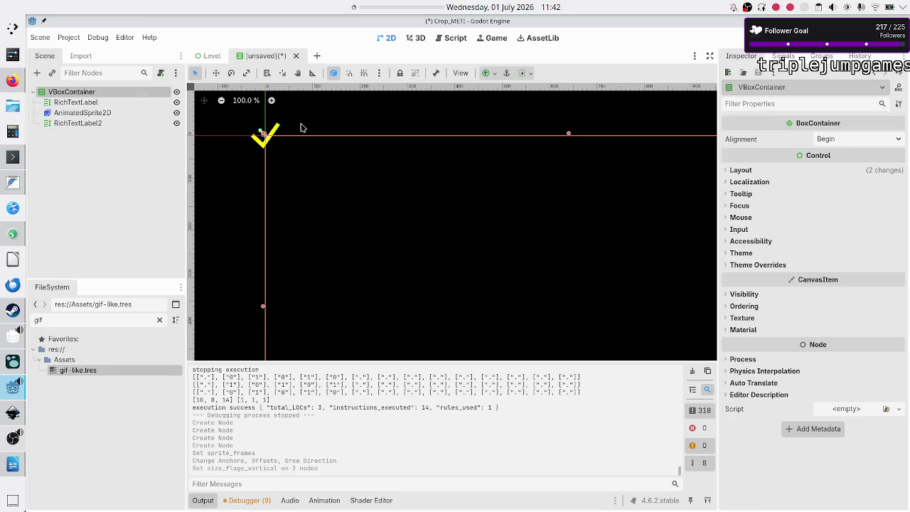
left_click(751, 265)
left_click(752, 276)
left_click(852, 293)
type("0")
key("Return")
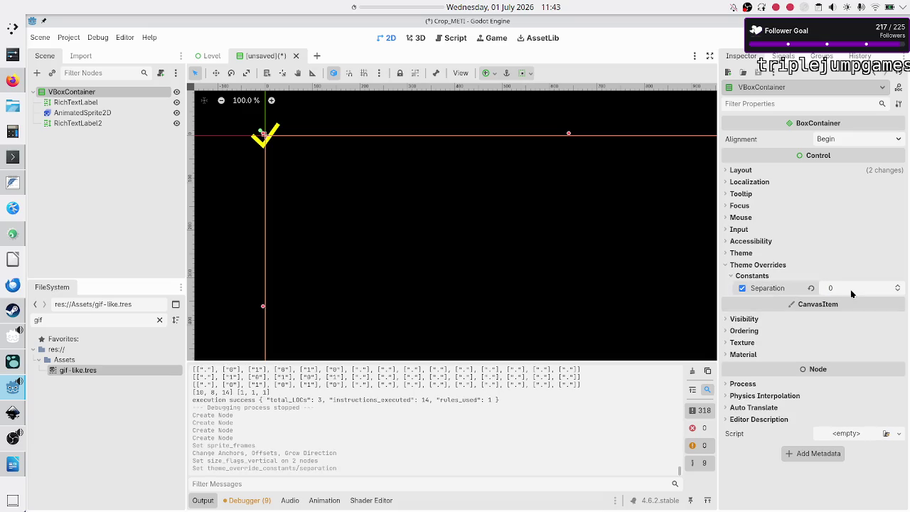
left_click(109, 112)
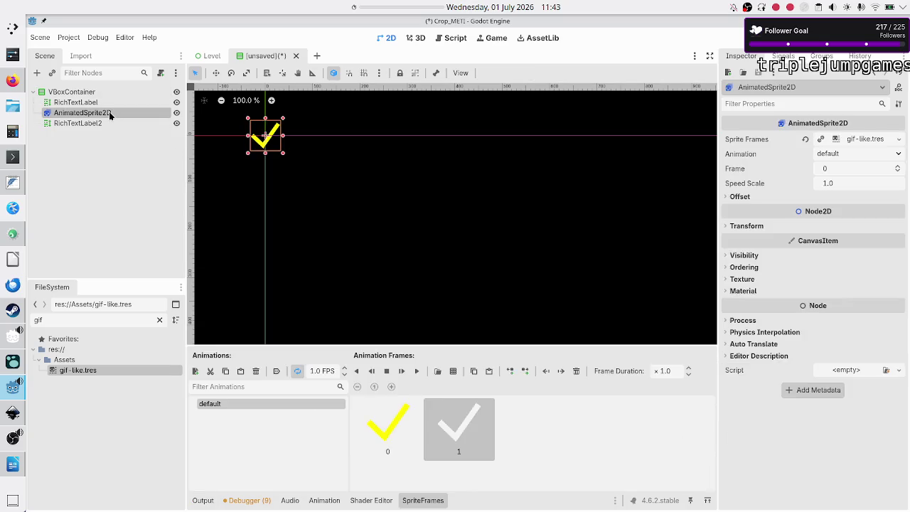
With VBoxContainer selected, start adding a new child node via the + button
mouse_move(822, 213)
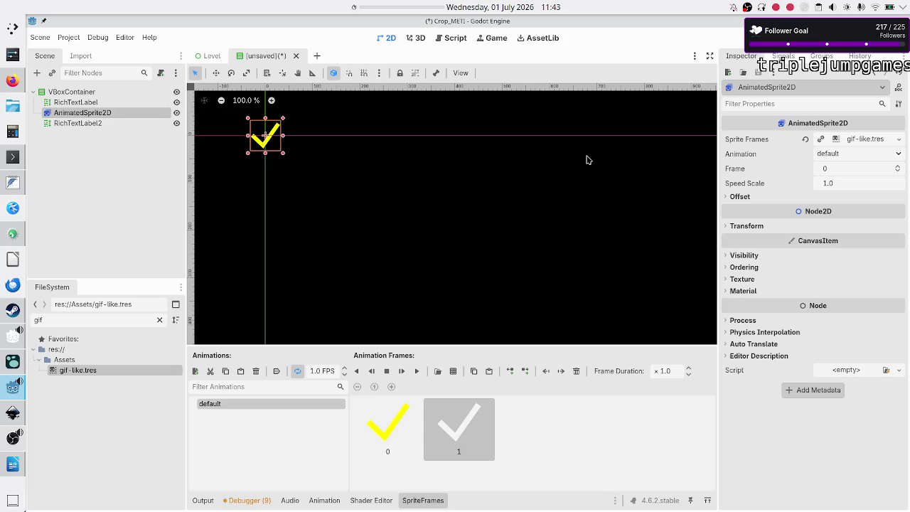
left_click(122, 93)
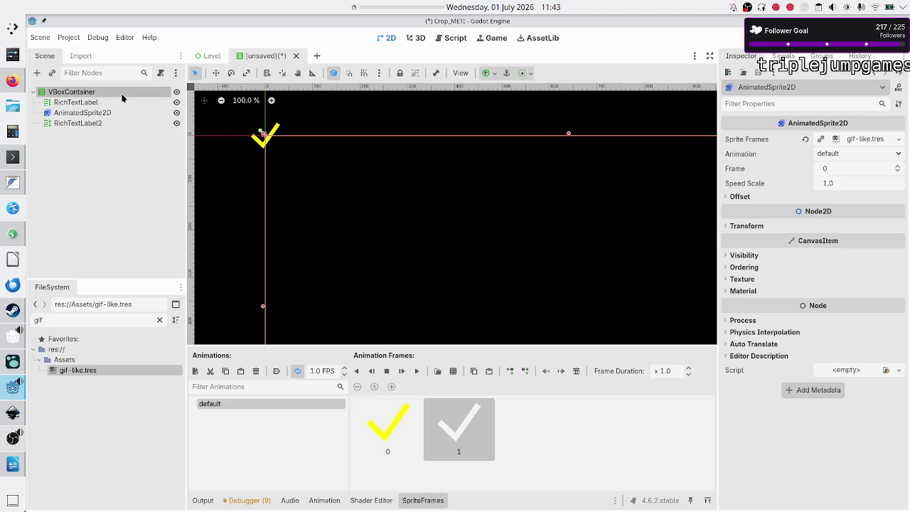
left_click(40, 80)
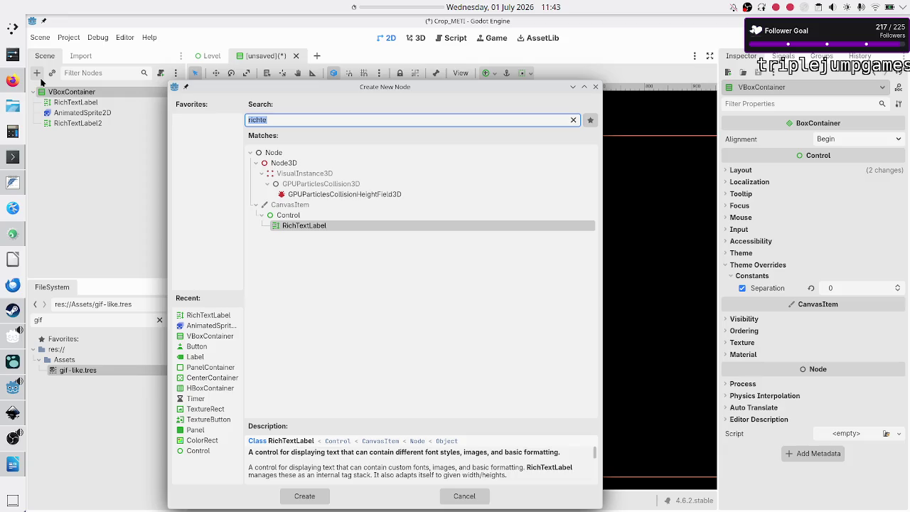
type("panel")
key("Return")
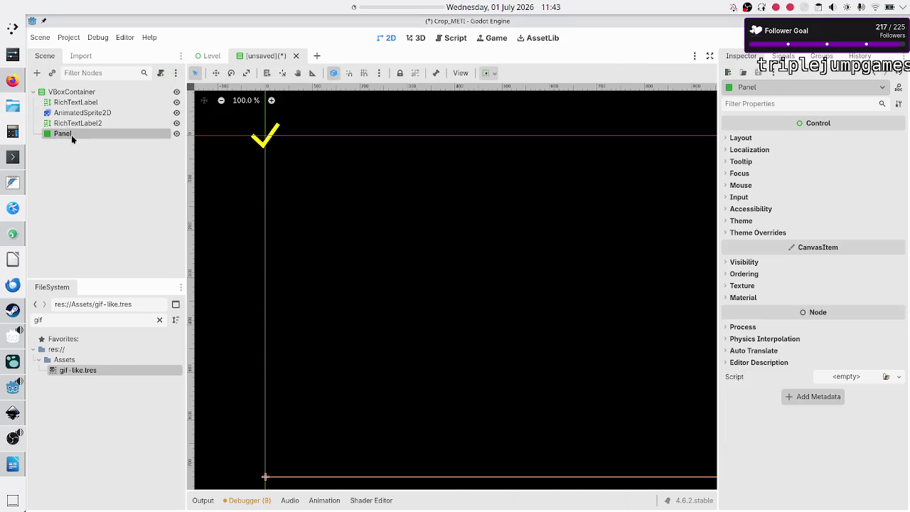
left_click_drag(71, 134, 80, 105)
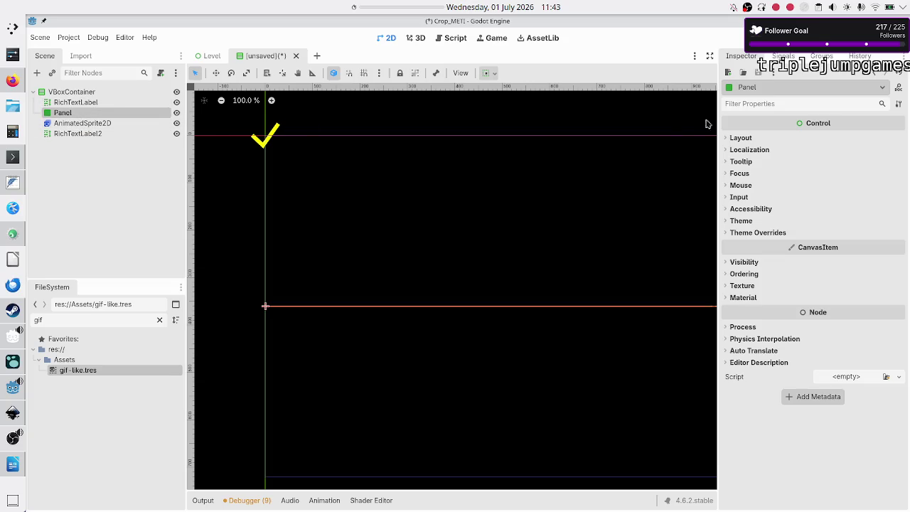
left_click(740, 138)
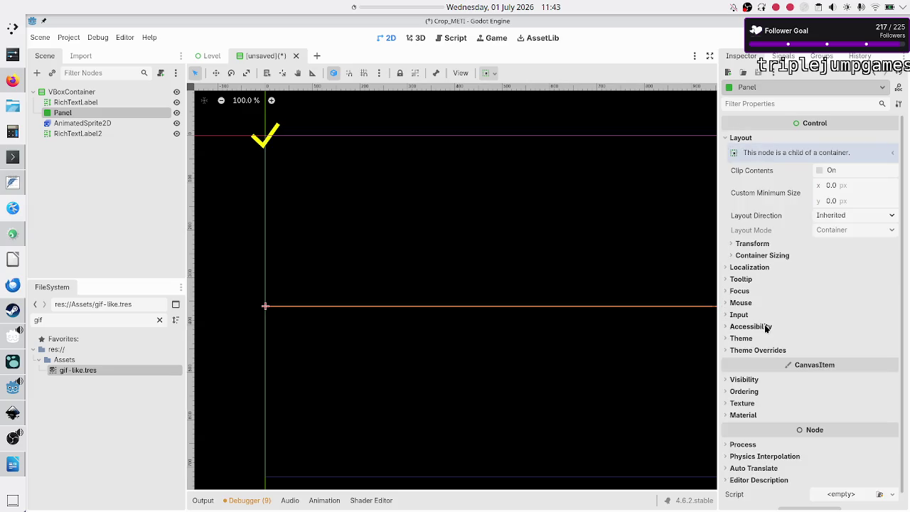
left_click(792, 256)
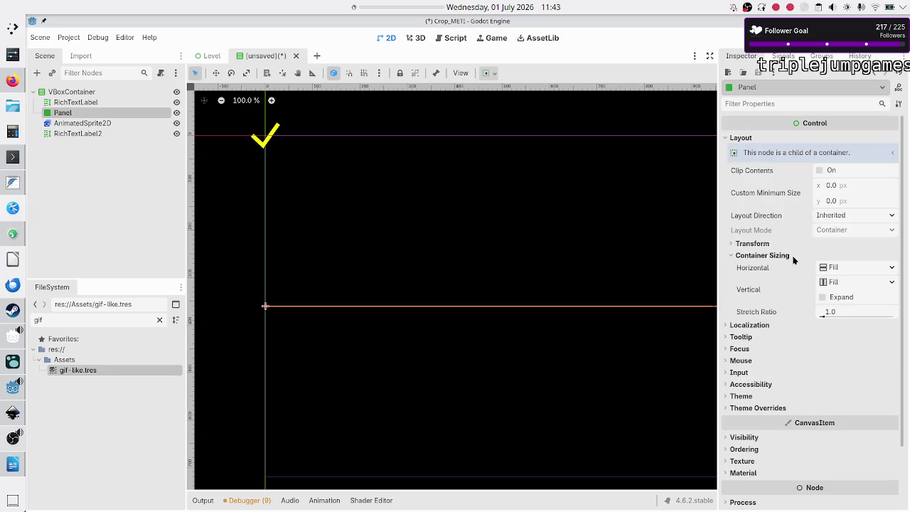
left_click(823, 297)
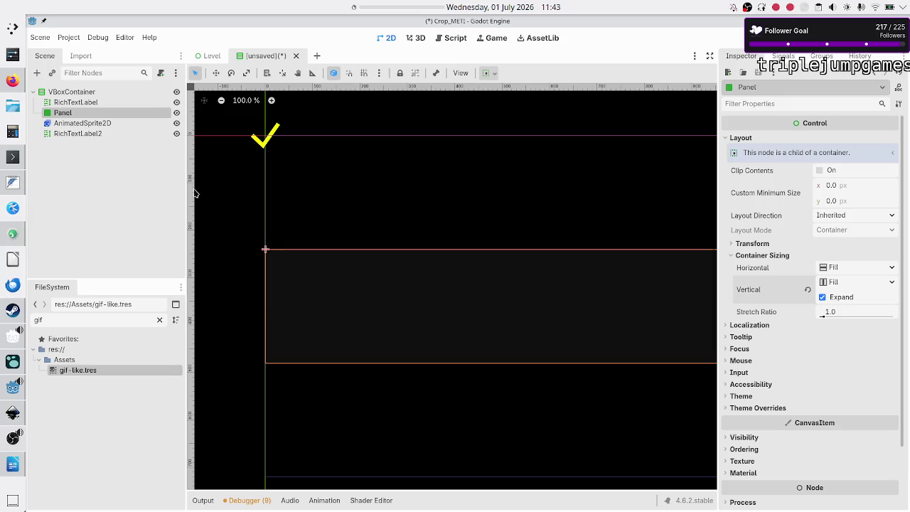
left_click(95, 123)
left_click_drag(95, 123, 86, 113)
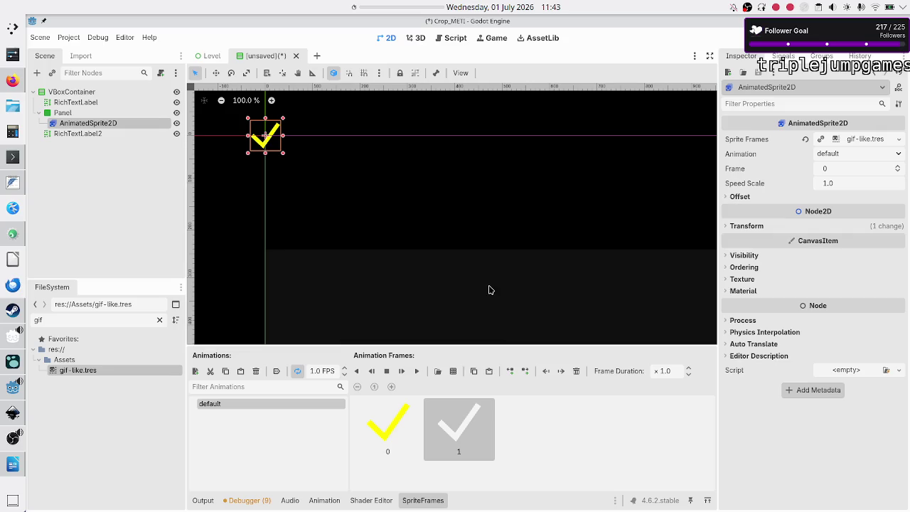
left_click(747, 227)
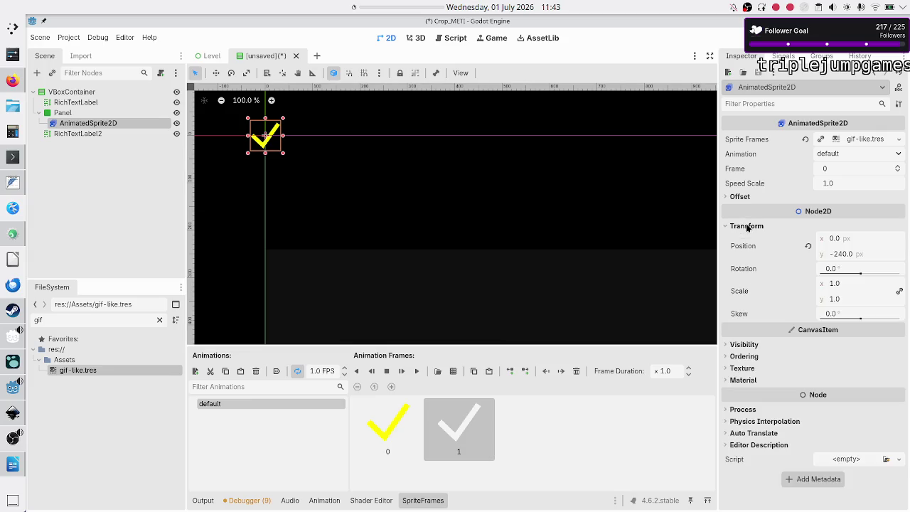
left_click(807, 246)
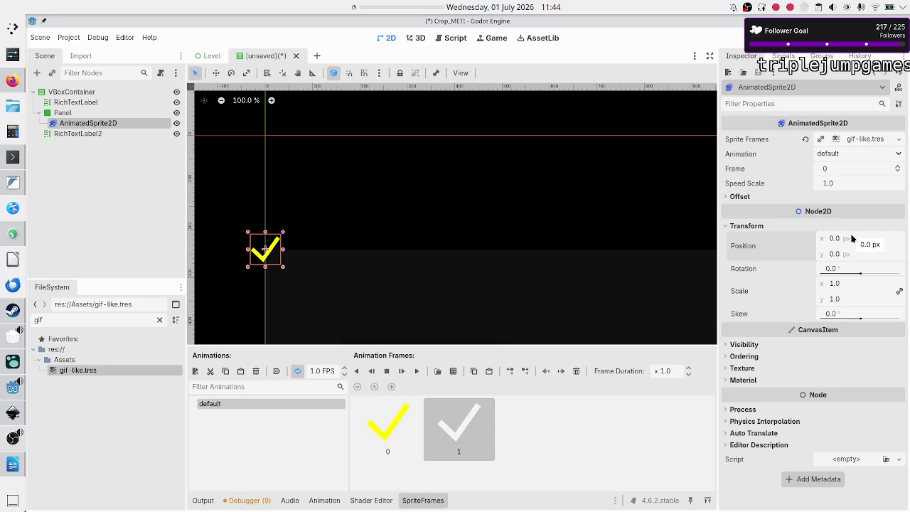
left_click(726, 199)
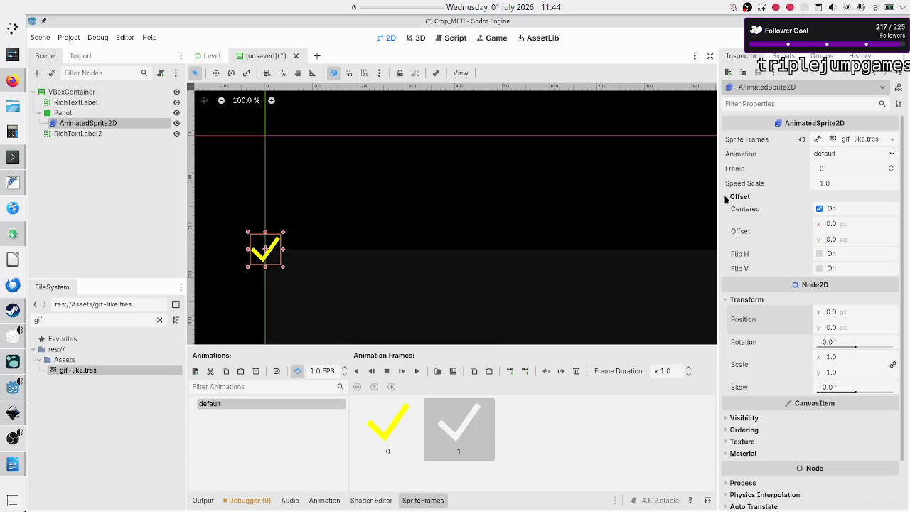
left_click(726, 199)
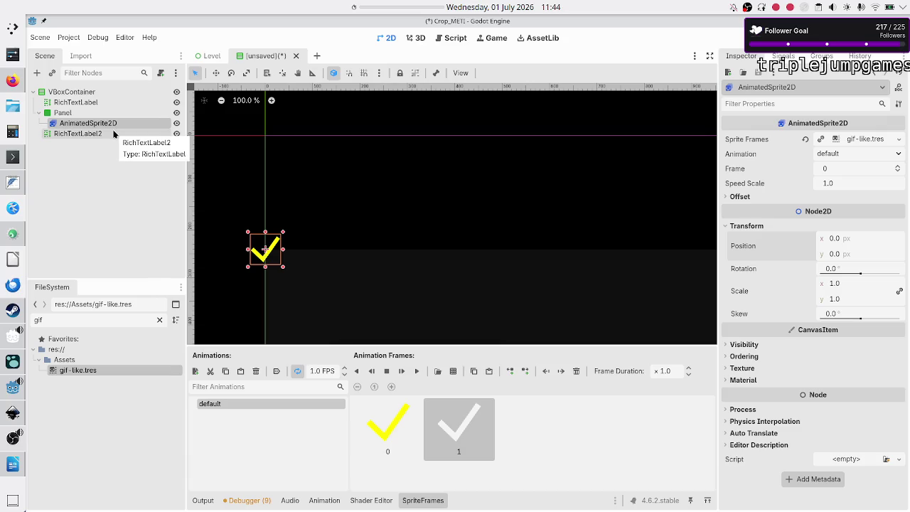
left_click(98, 114)
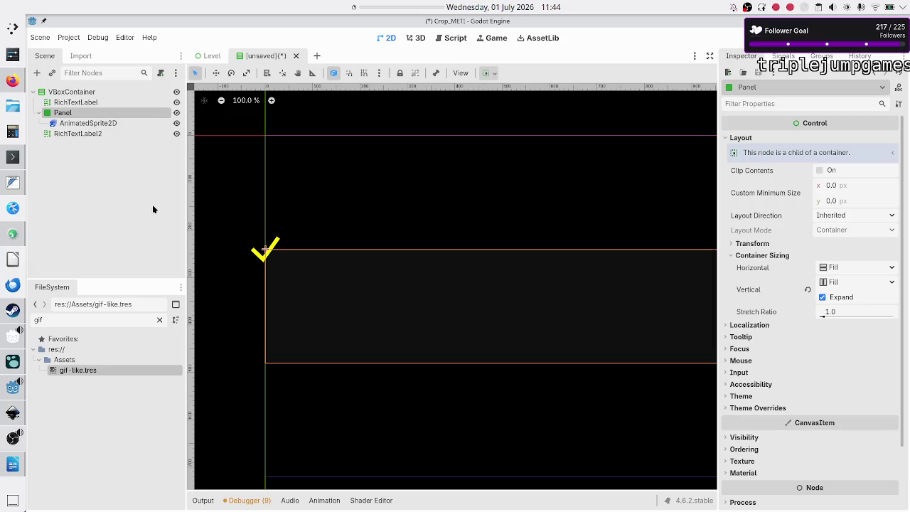
right_click(93, 116)
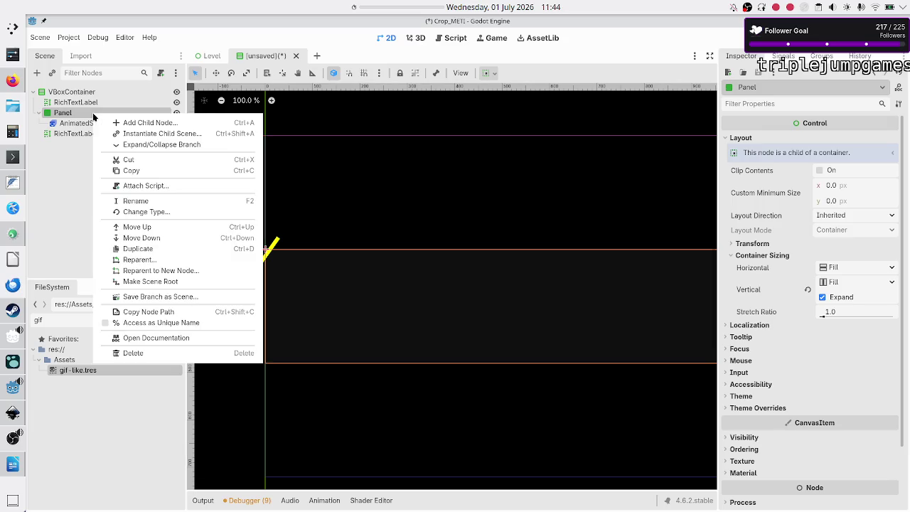
Change the Panel node's type to CenterContainer, then switch back to Firefox
left_click(128, 212)
type("center")
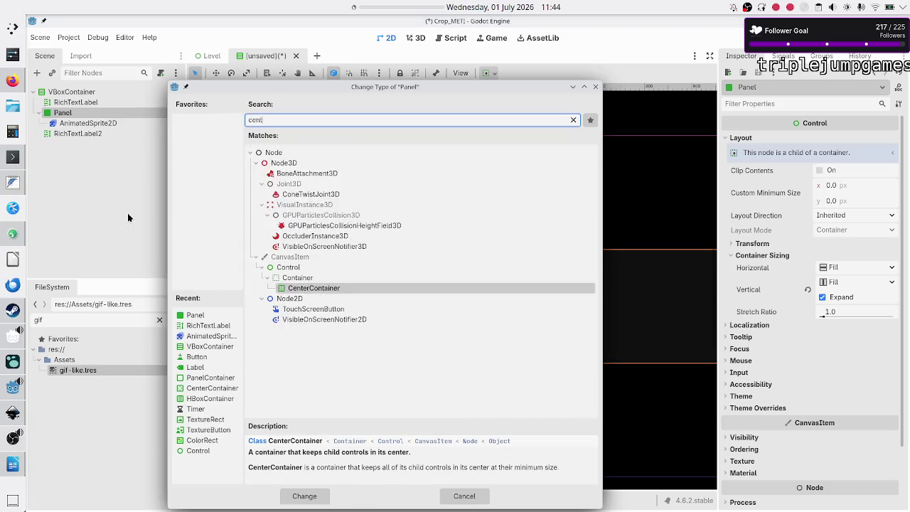
key("Return")
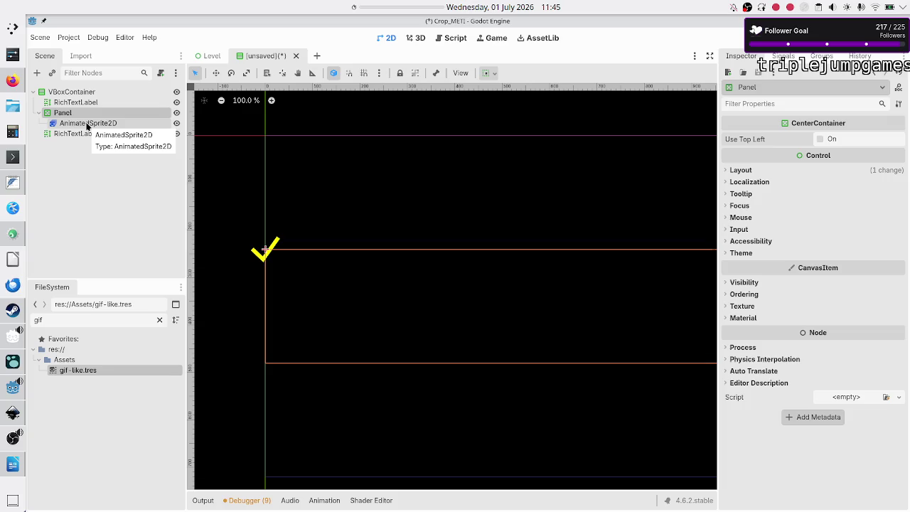
left_click(14, 82)
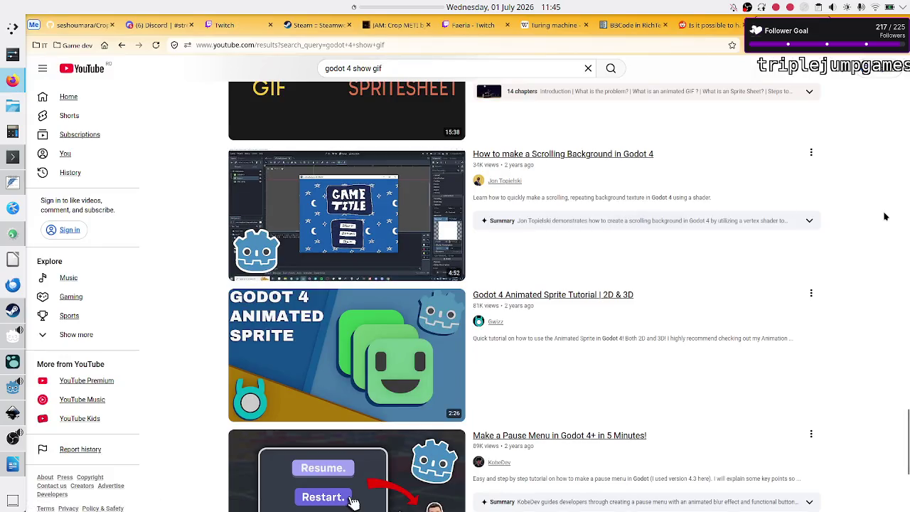
Open the 'Gifs en godot parte 7' video from the YouTube results
scroll(838, 223, "down", 2)
scroll(838, 226, "up", 8)
scroll(838, 226, "up", 3)
scroll(838, 226, "down", 2)
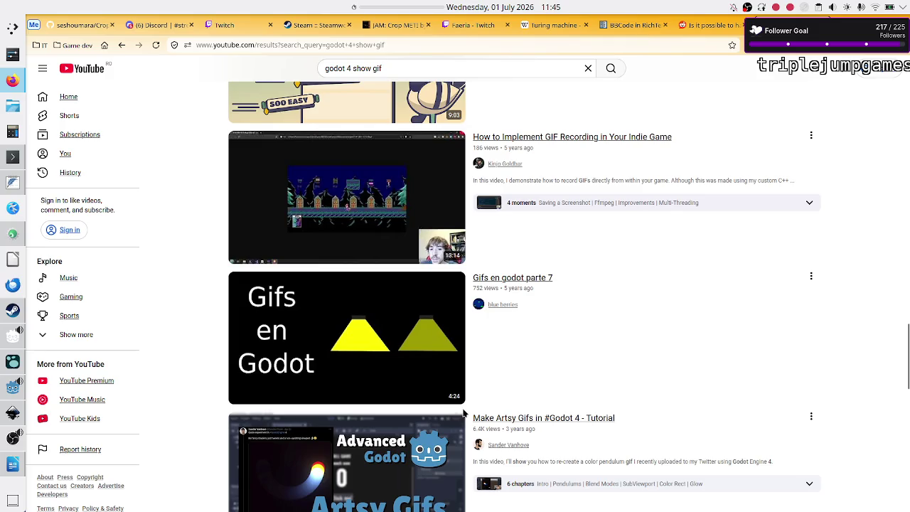
left_click(366, 349)
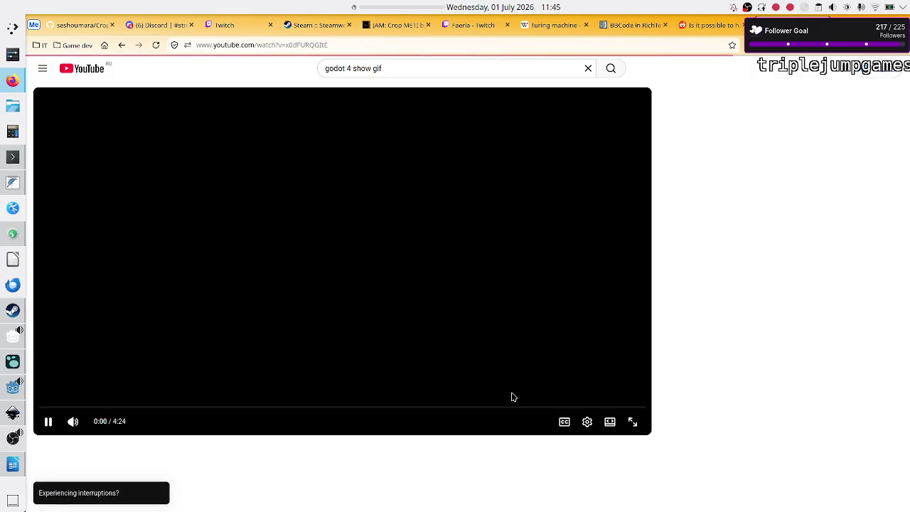
Mute the video, skip ahead to the AnimatedSprite frames step, pause at 1:05, and return to Godot
key("m")
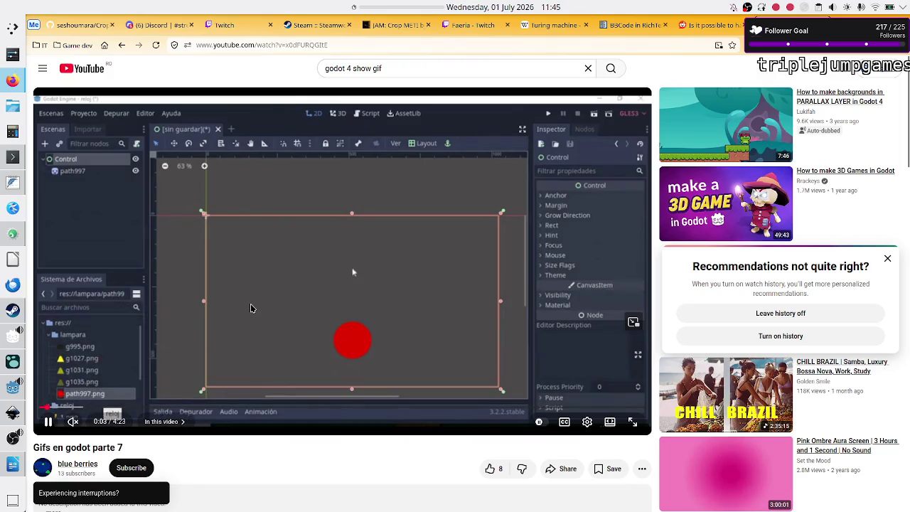
key("Right")
key("Right")
key("Right")
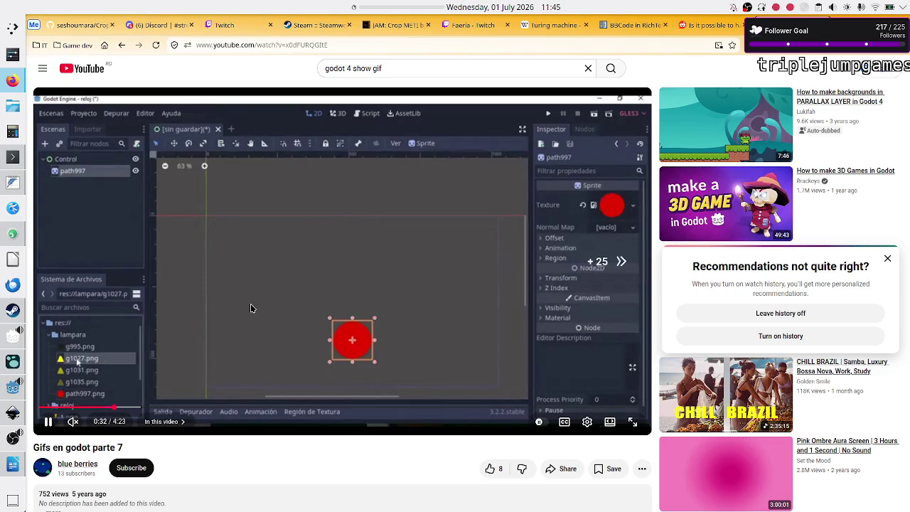
key("Right")
key("Right")
key("Right")
key("Right")
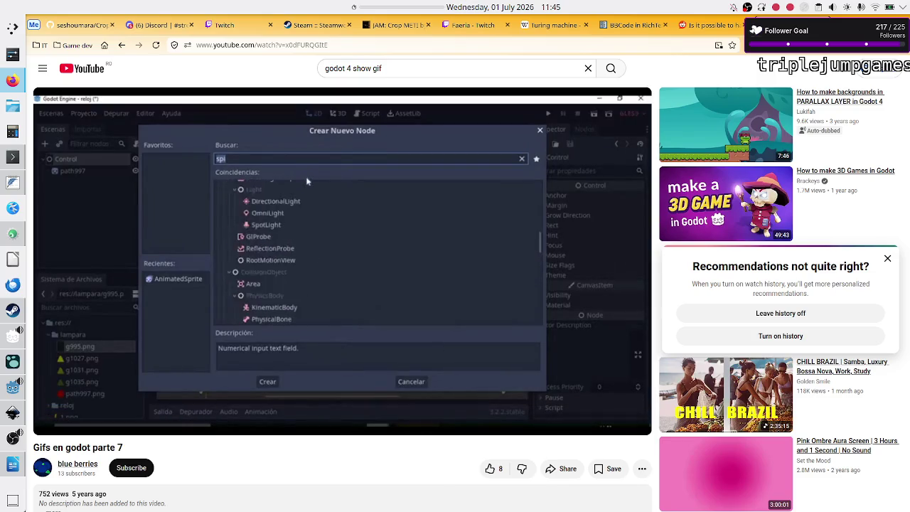
key("Right")
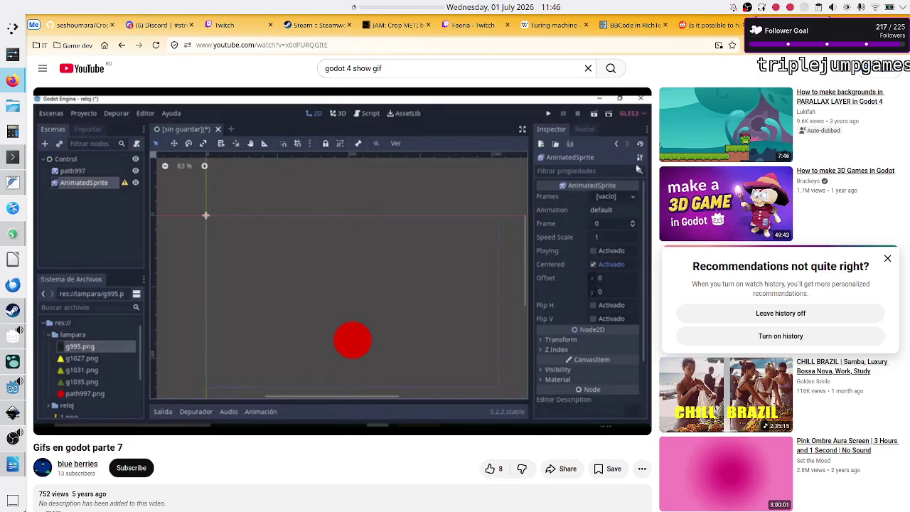
left_click(365, 250)
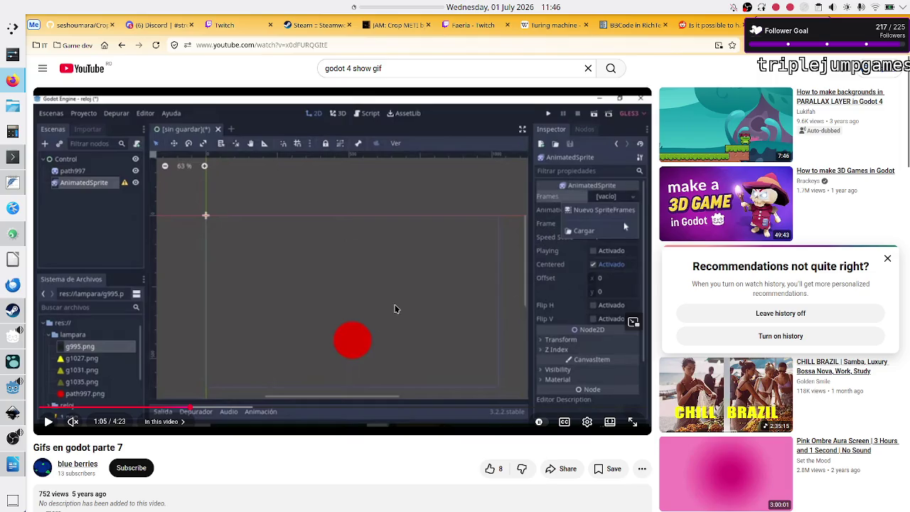
left_click(5, 395)
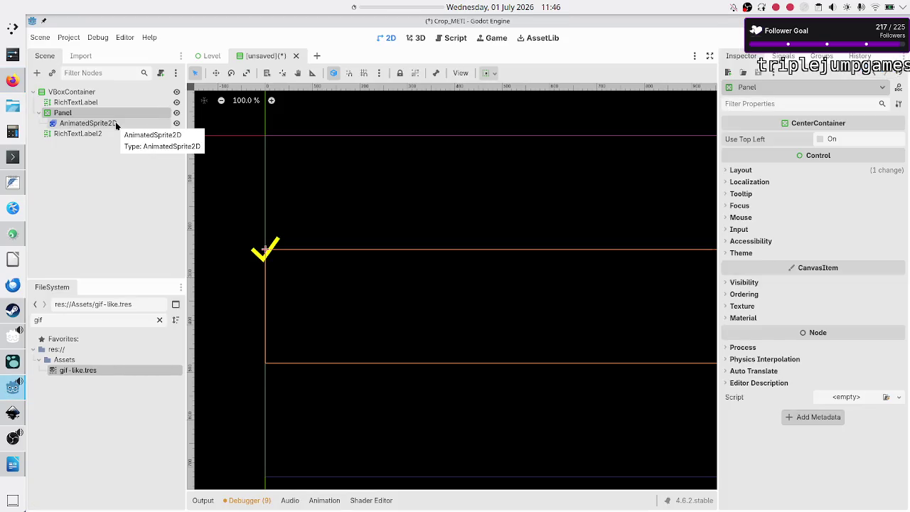
Alt+Tab back to Firefox with the paused 'Gifs en godot parte 7' tutorial
key("alt+Tab")
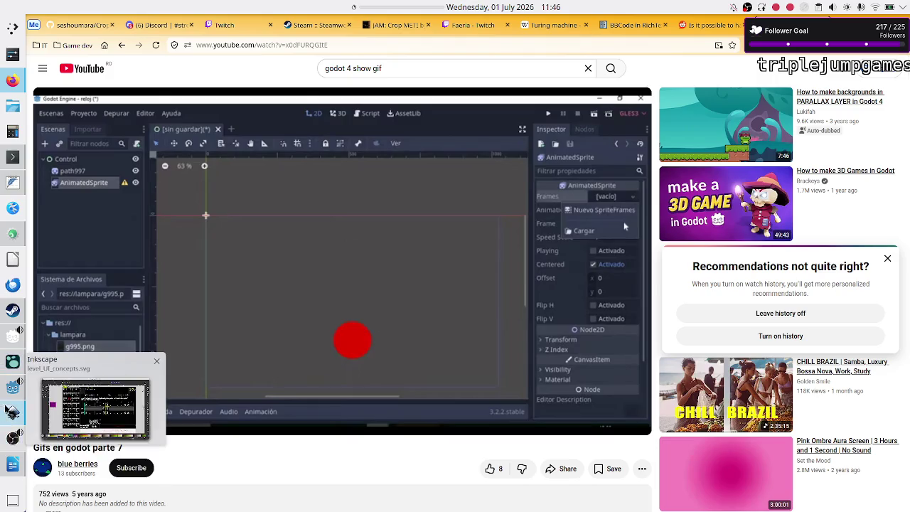
mouse_move(7, 399)
mouse_move(8, 416)
left_click(8, 393)
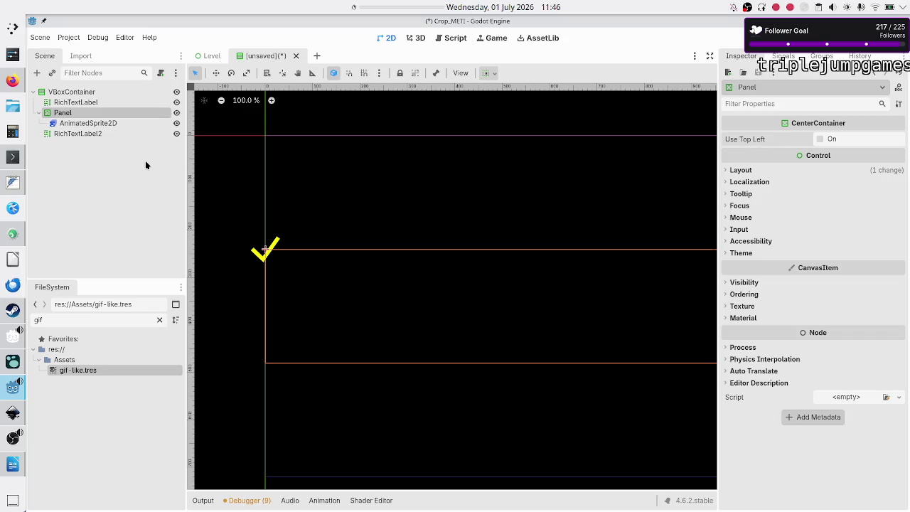
left_click(121, 123)
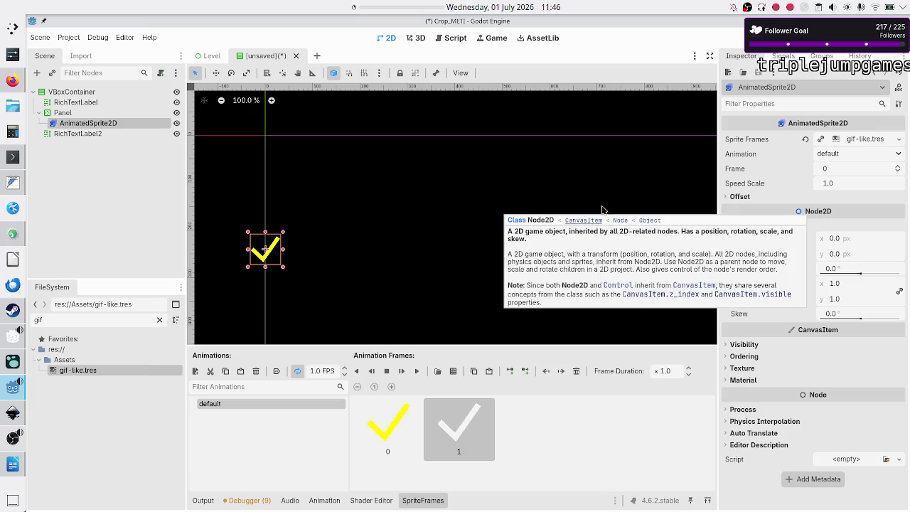
key("alt+Tab")
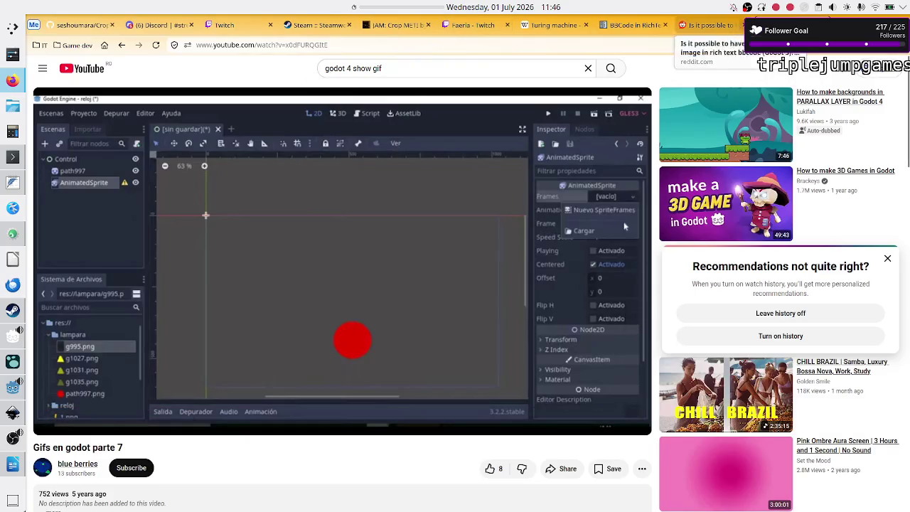
Close the YouTube tab and go back to the earlier DuckDuckGo results
key("ctrl+w")
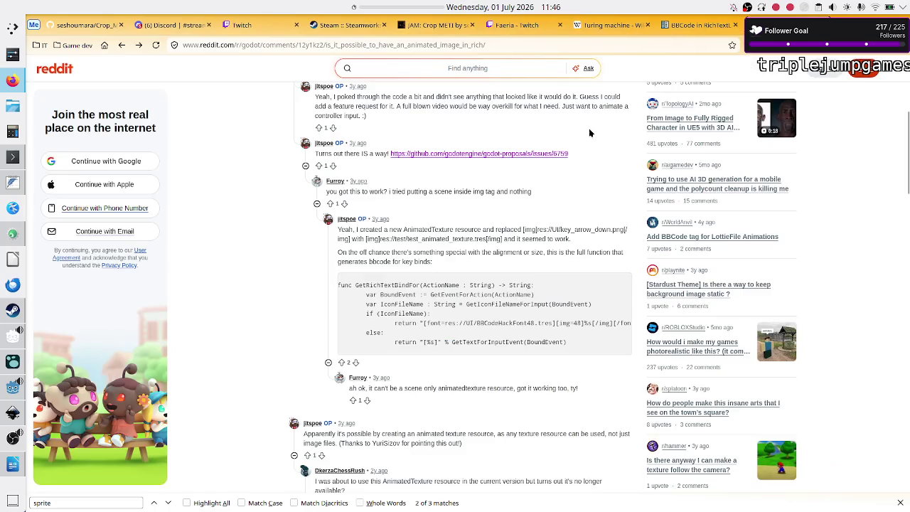
scroll(396, 142, "up", 4)
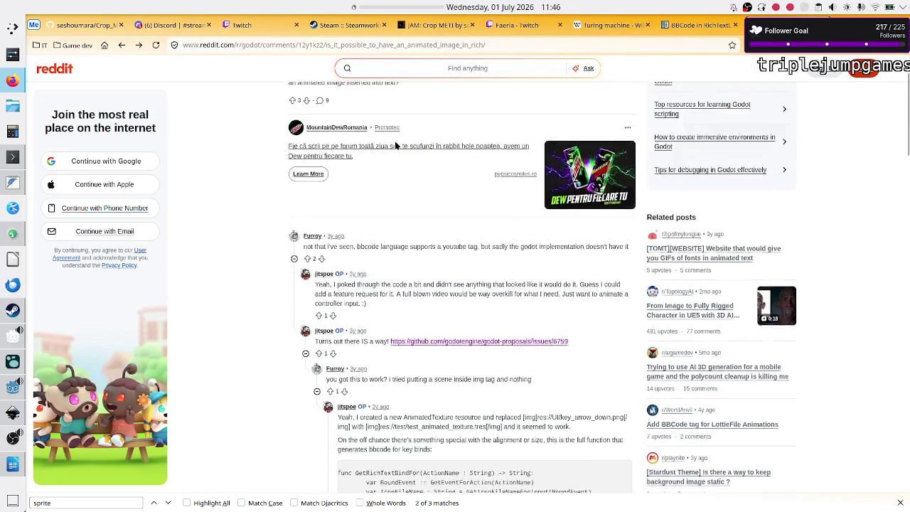
left_click(122, 45)
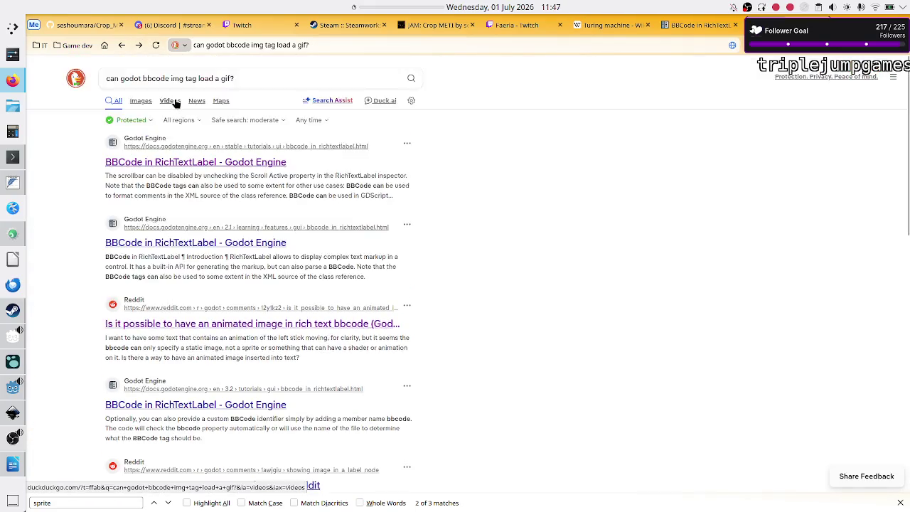
Search 'godot 4 richtextlabel showing animatedsprite2d' and open the chairfull/GodotRichTextLabel2 GitHub result
left_click(194, 76)
key("ctrl+a")
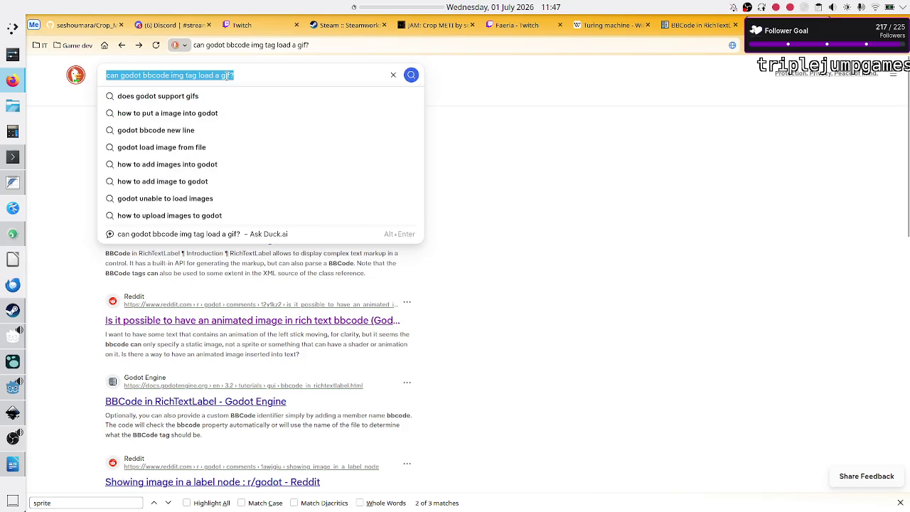
type("godot 4 ")
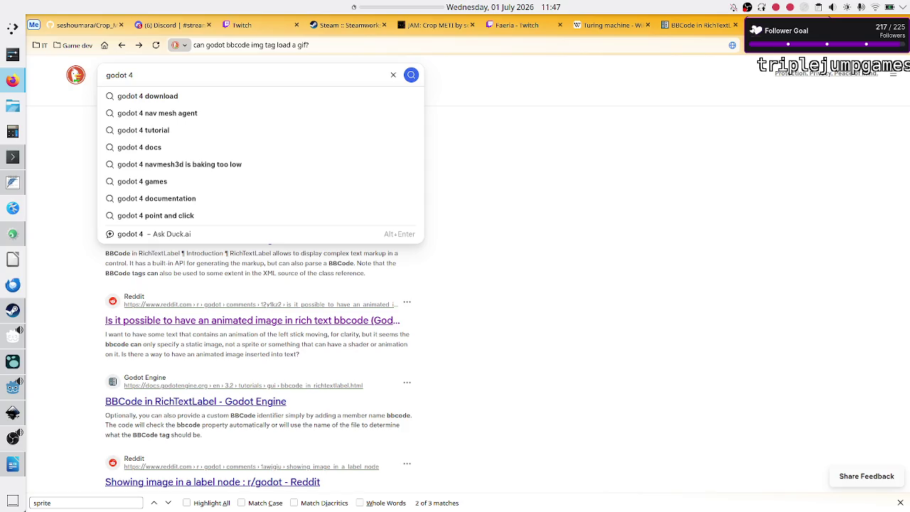
type("richtext")
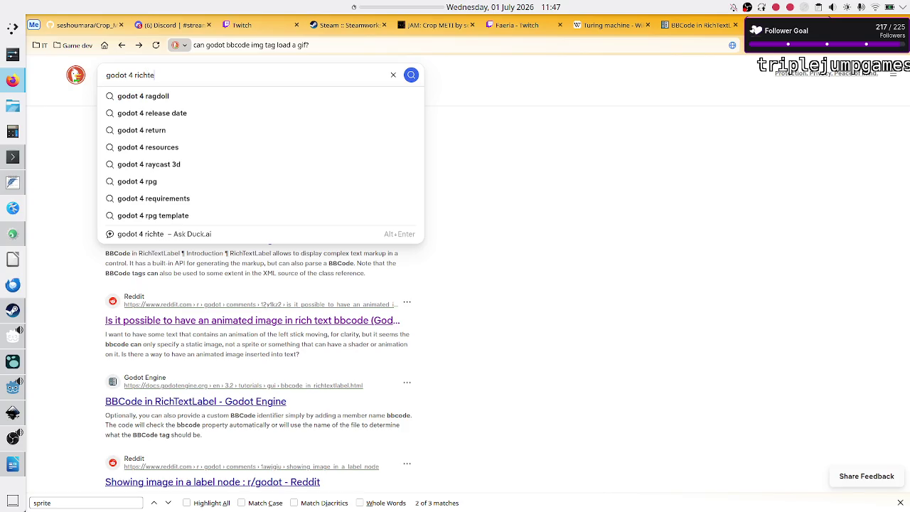
key("Down")
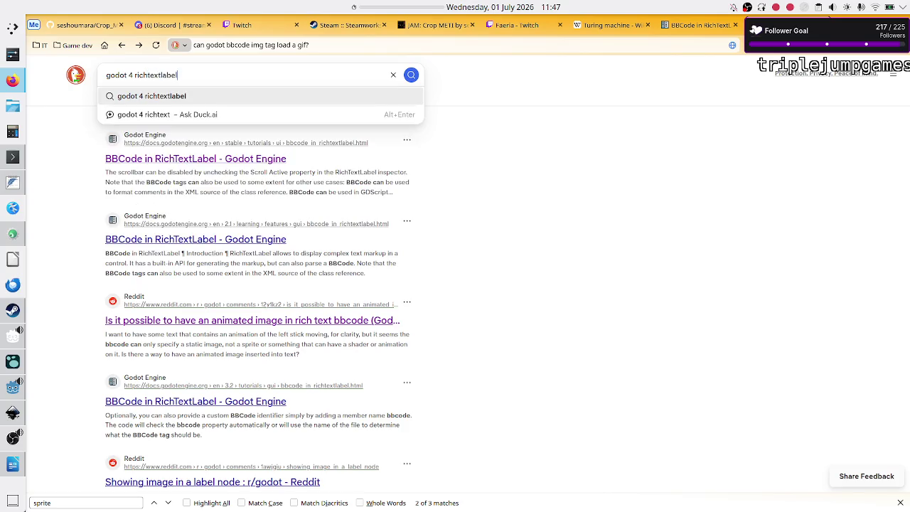
type(" w")
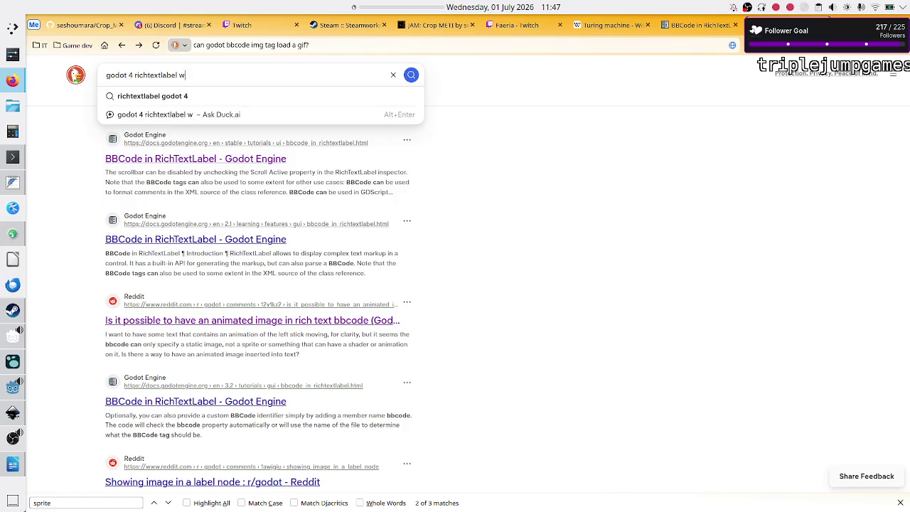
key("BackSpace")
type("showing animateds")
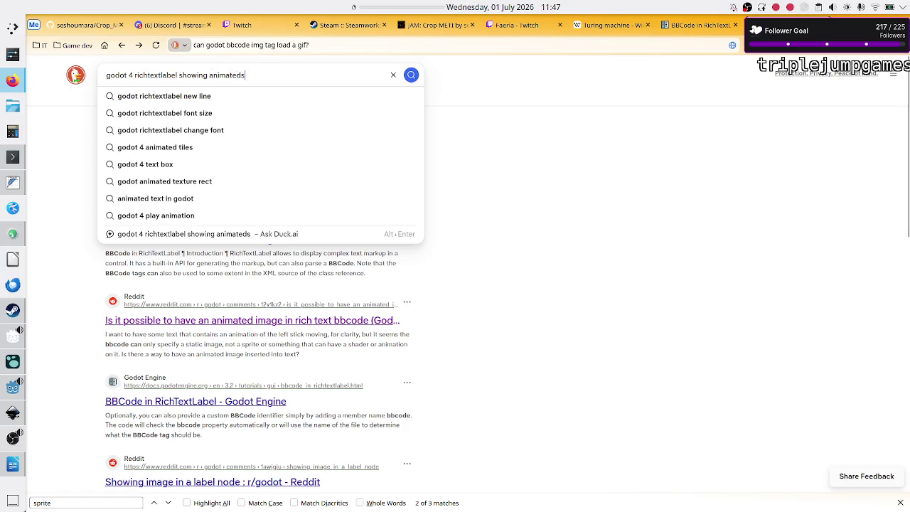
key("alt+Tab")
key("alt+Tab")
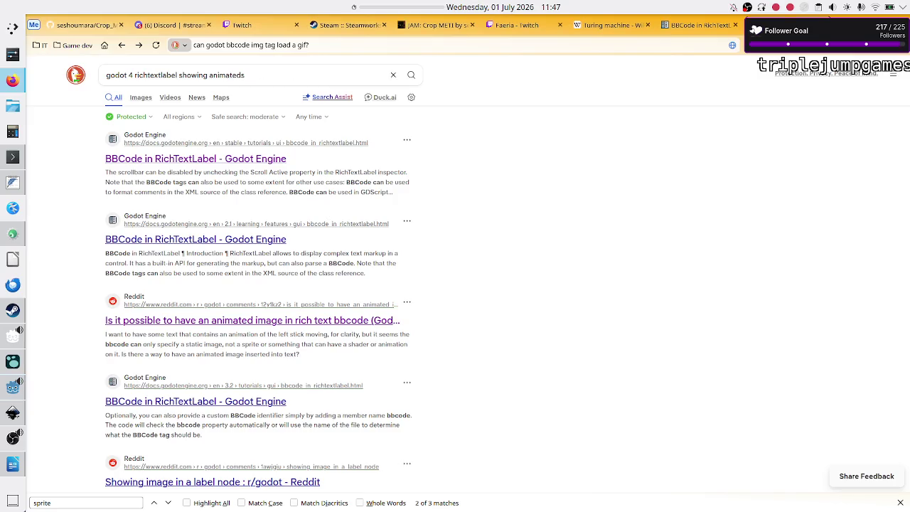
double_click(268, 72)
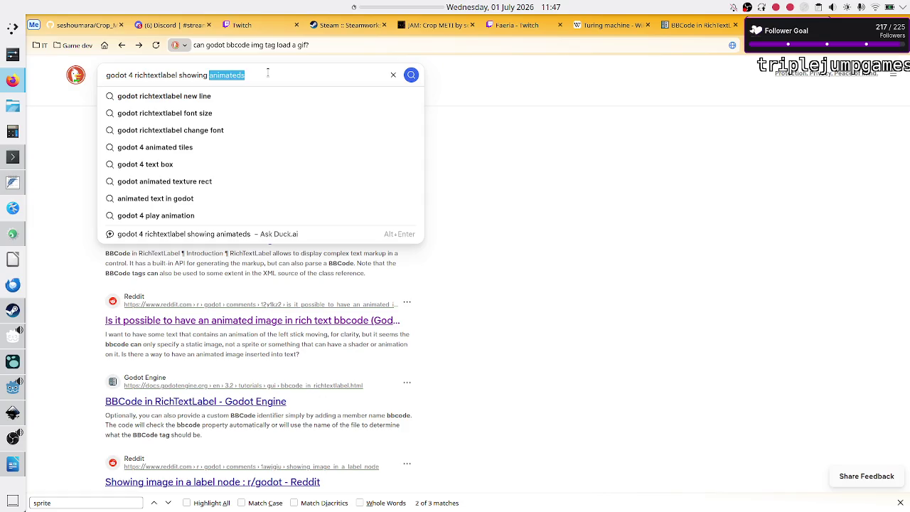
left_click(268, 73)
type("prite2d")
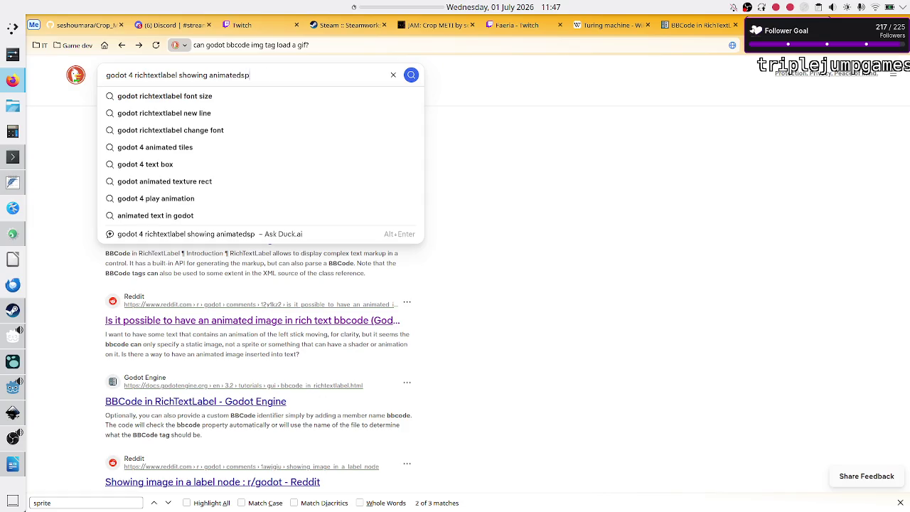
key("Return")
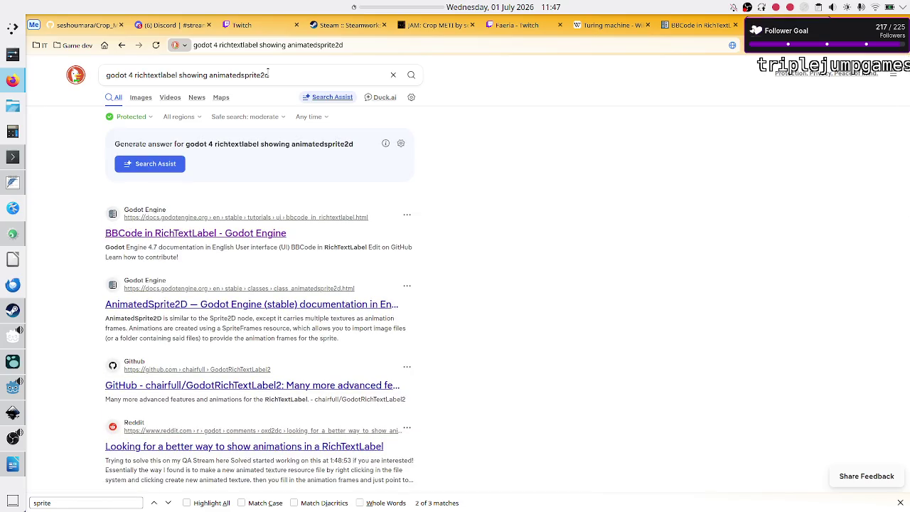
left_click(309, 385)
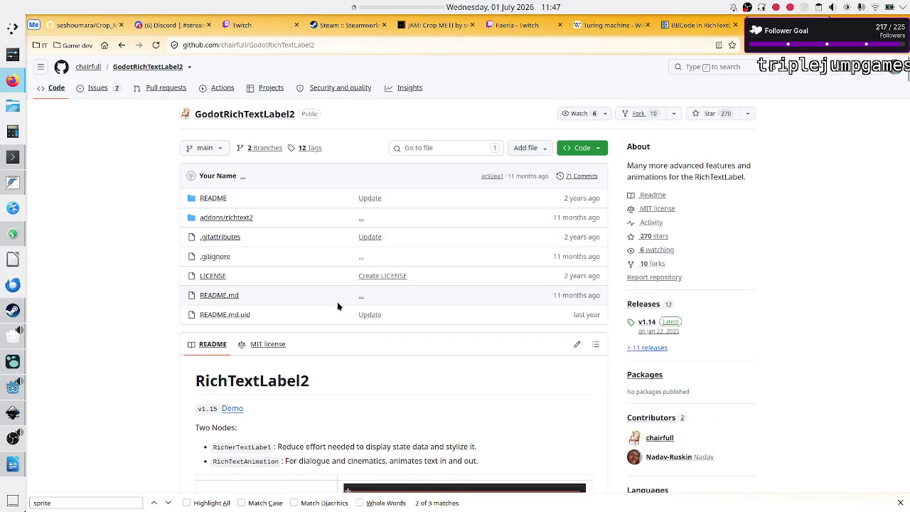
Read through the GodotRichTextLabel2 README, highlighting the phrase about animating text in and out
scroll(337, 305, "down", 5)
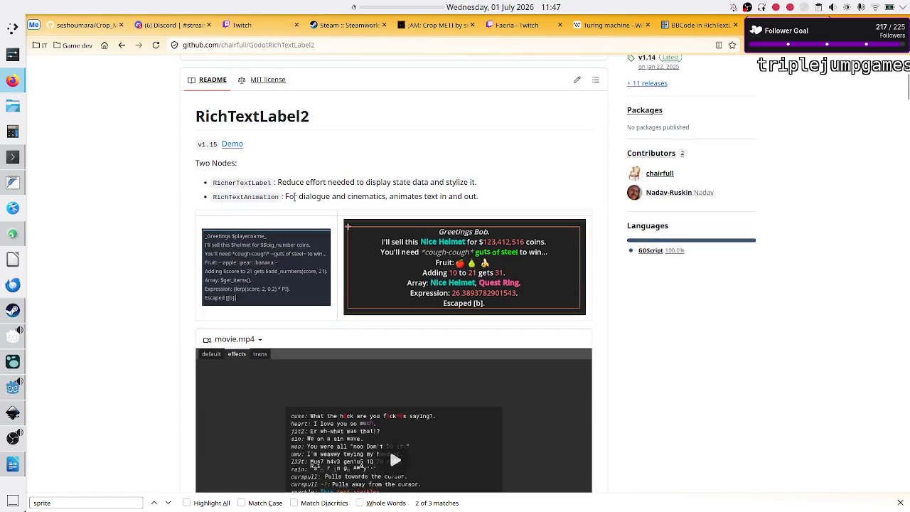
left_click_drag(419, 196, 488, 202)
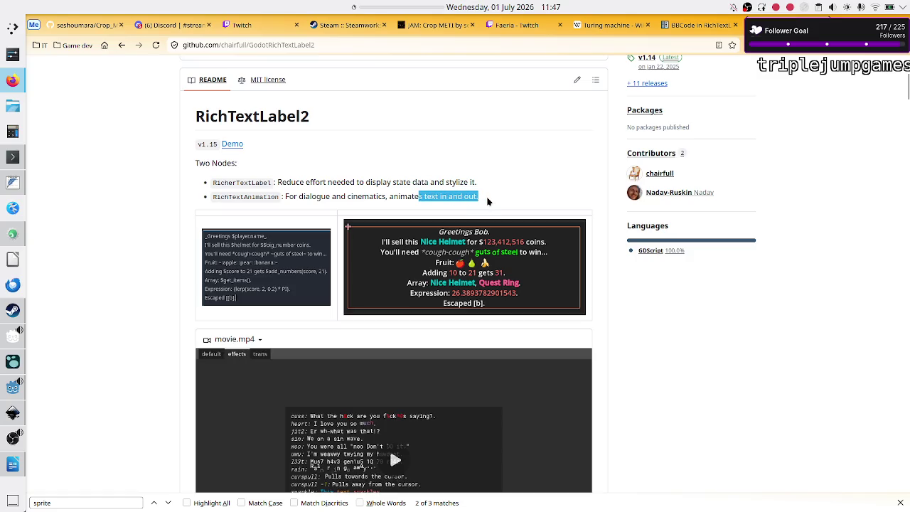
scroll(439, 284, "down", 3)
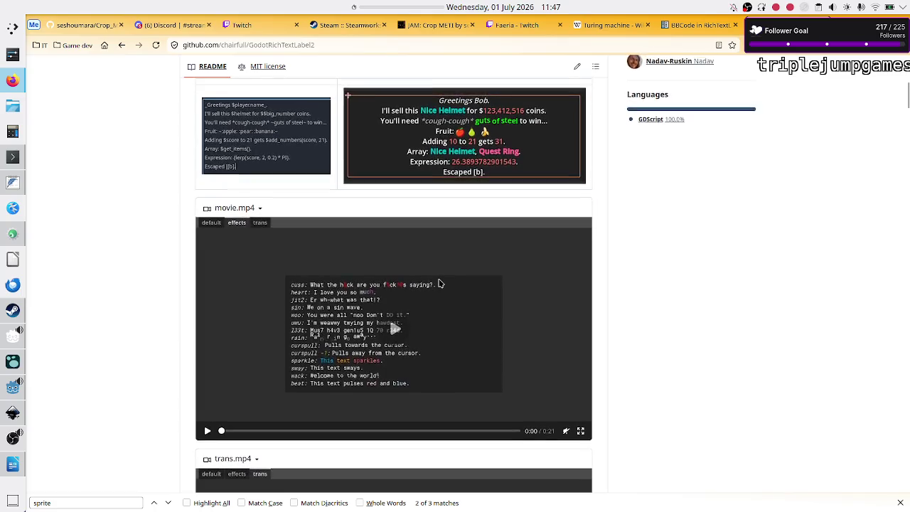
scroll(439, 284, "up", 1)
scroll(439, 283, "up", 1)
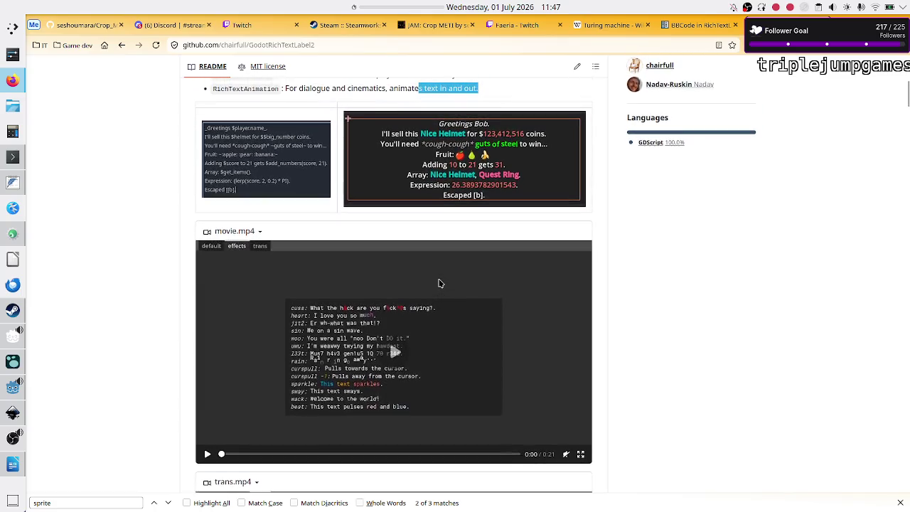
scroll(439, 284, "down", 12)
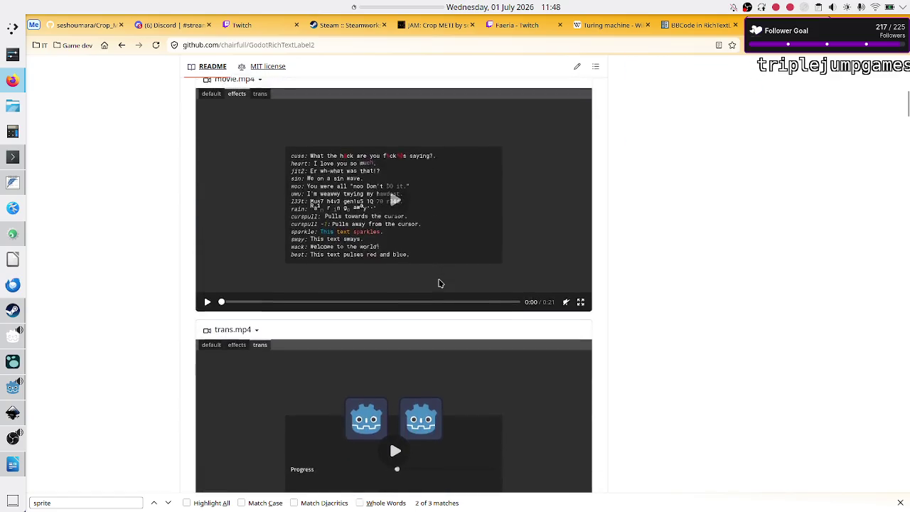
scroll(439, 284, "down", 1)
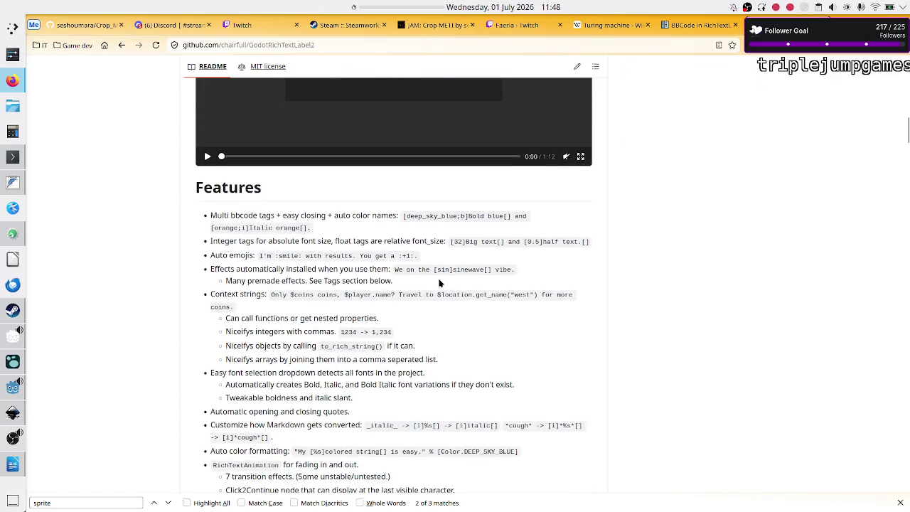
scroll(439, 283, "down", 3)
scroll(439, 283, "down", 20)
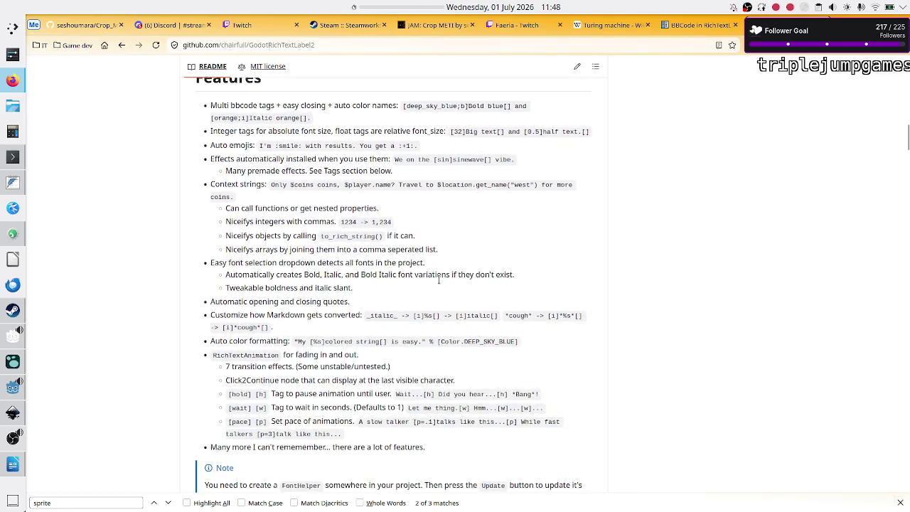
scroll(438, 283, "down", 20)
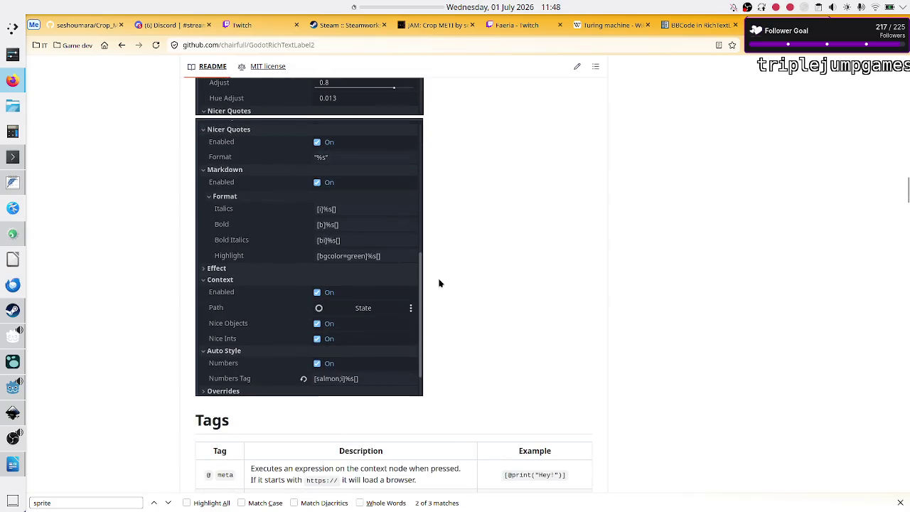
scroll(439, 283, "down", 15)
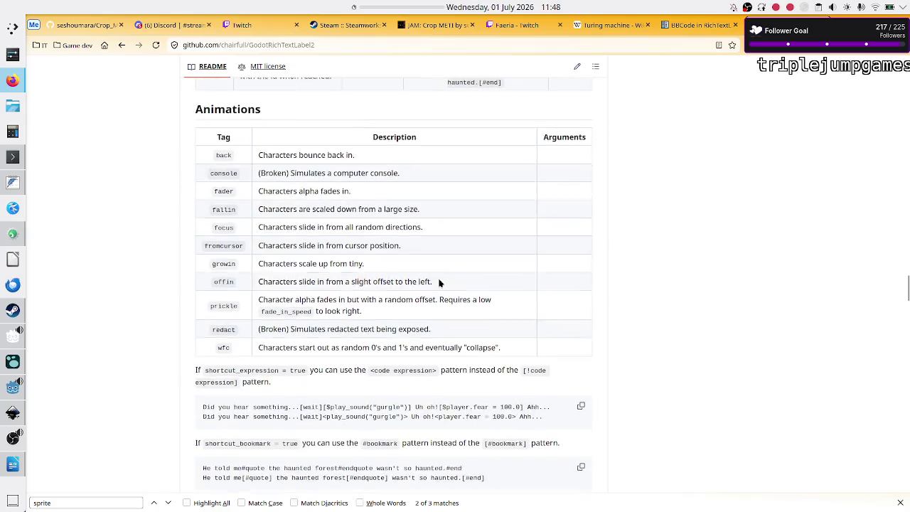
scroll(439, 283, "up", 4)
scroll(438, 283, "down", 2)
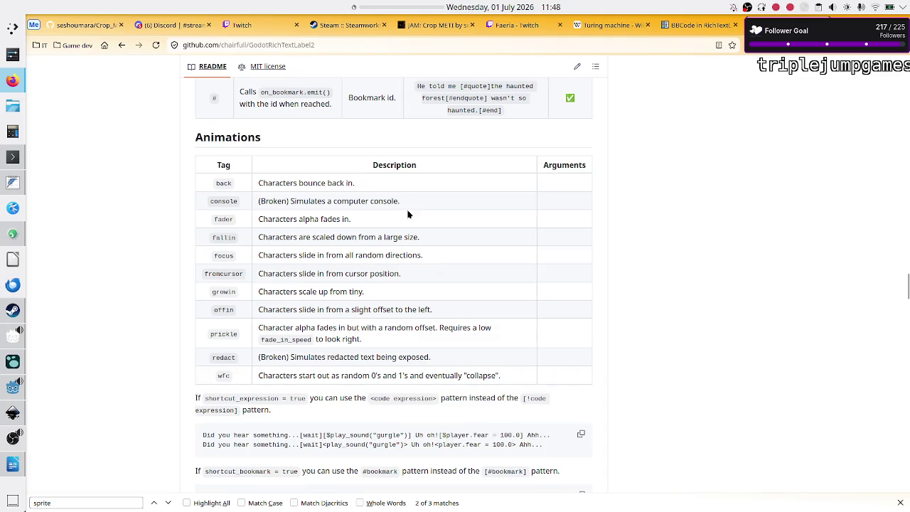
scroll(403, 278, "down", 9)
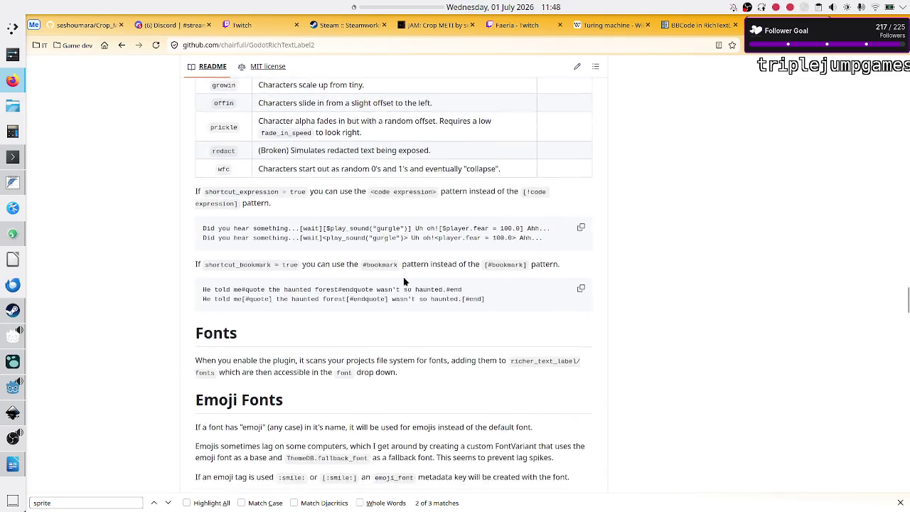
scroll(403, 279, "down", 2)
Search the README for 'gif', find no match, and go back to the results
key("ctrl+f")
type("gif")
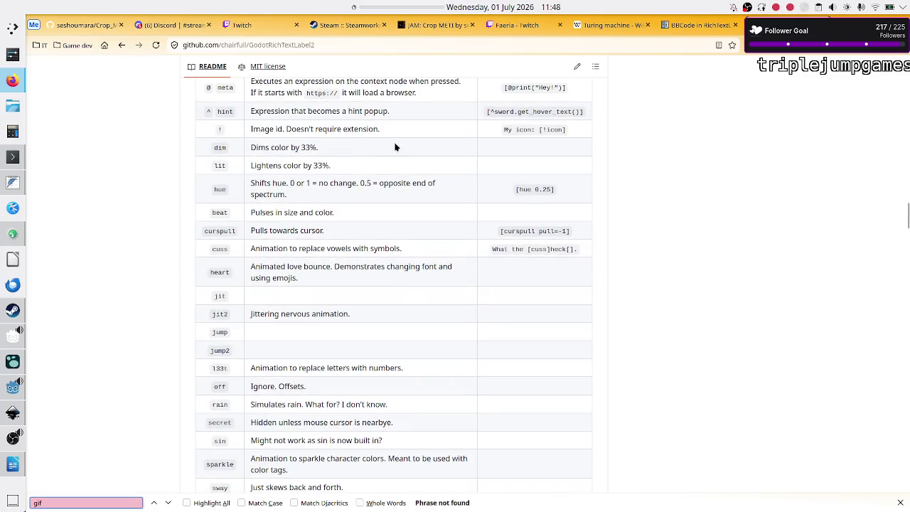
left_click(119, 50)
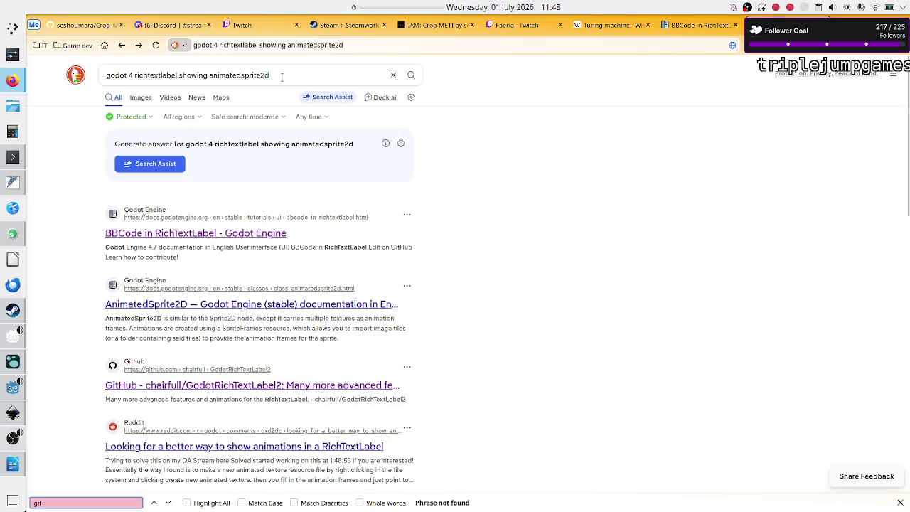
Open the r/godot thread on showing animations in a RichTextLabel and expand it with Read more
scroll(246, 167, "down", 2)
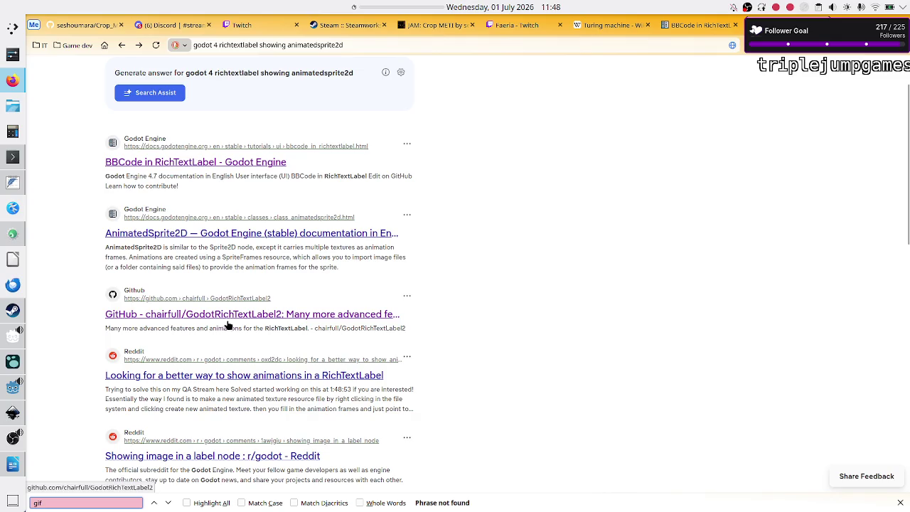
left_click(212, 374)
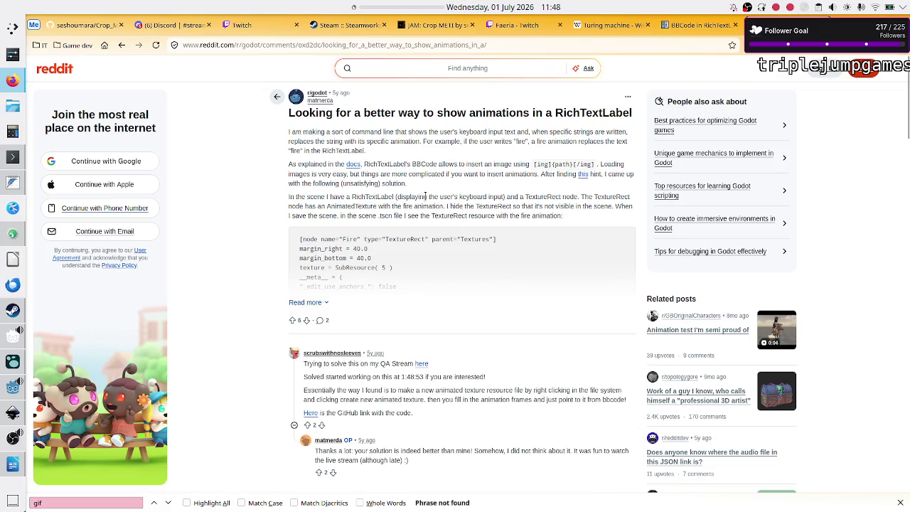
double_click(554, 198)
left_click(321, 303)
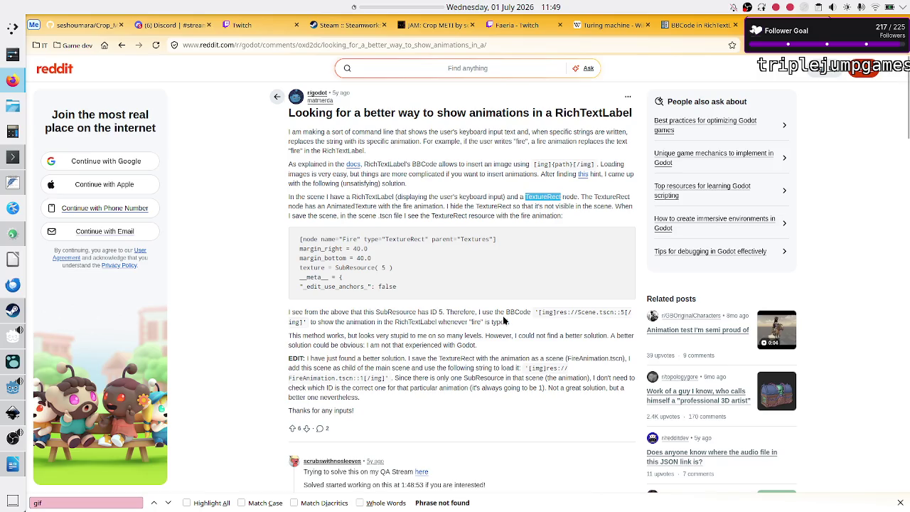
double_click(605, 313)
left_click(621, 315)
Scroll to the Reddit comments and follow the 'Here' link to the QA_Sessions GitHub repository
scroll(479, 388, "down", 4)
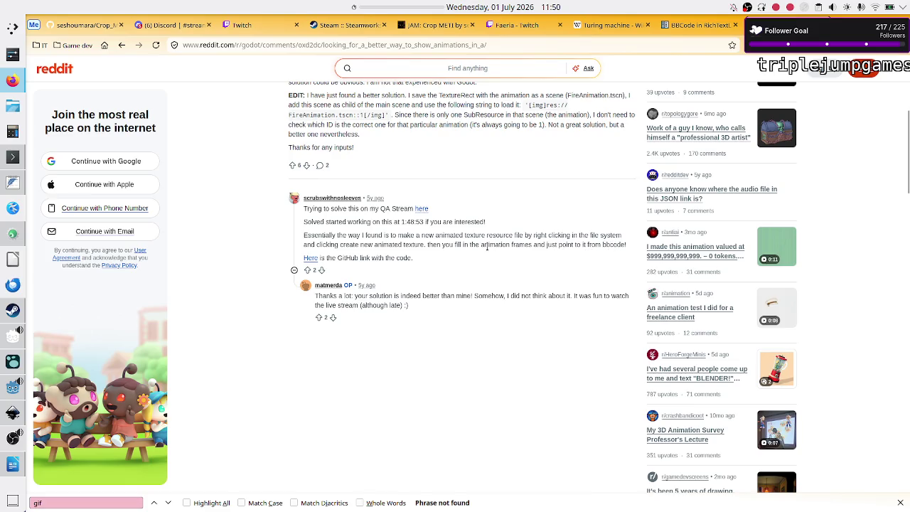
left_click(316, 260)
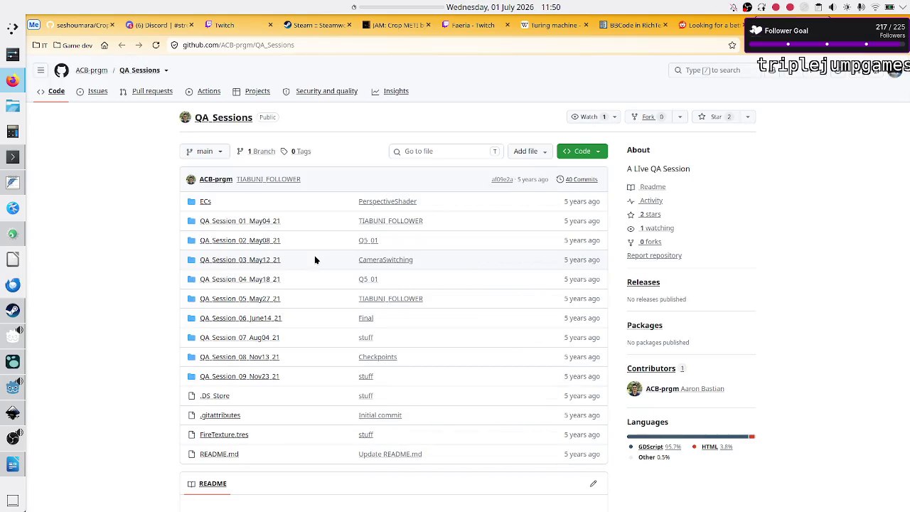
Skim the QA_Sessions repository, return to Reddit, and reopen it from the comment link
scroll(314, 255, "down", 5)
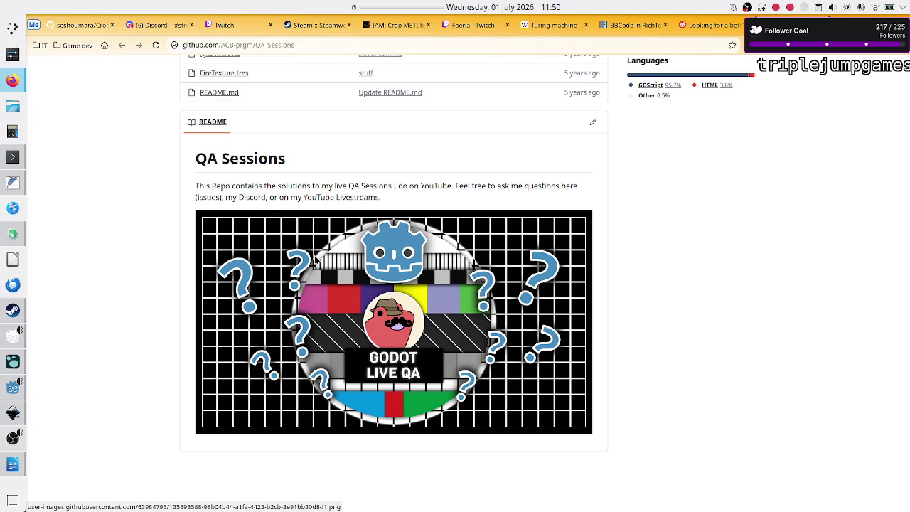
scroll(315, 261, "down", 2)
scroll(315, 262, "up", 6)
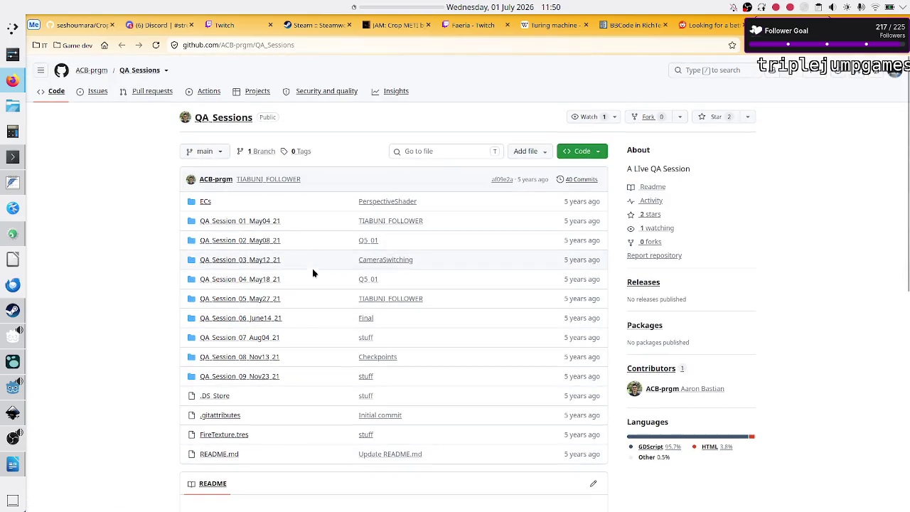
left_click(699, 31)
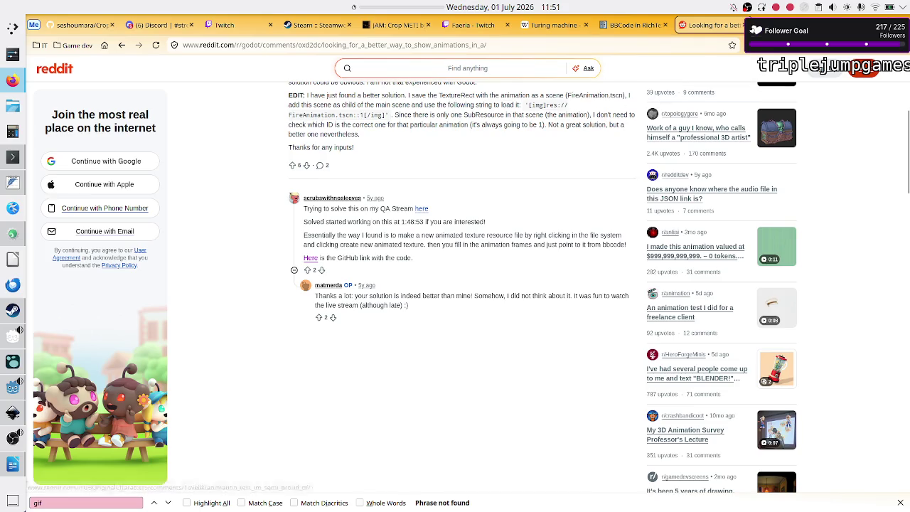
left_click(311, 258)
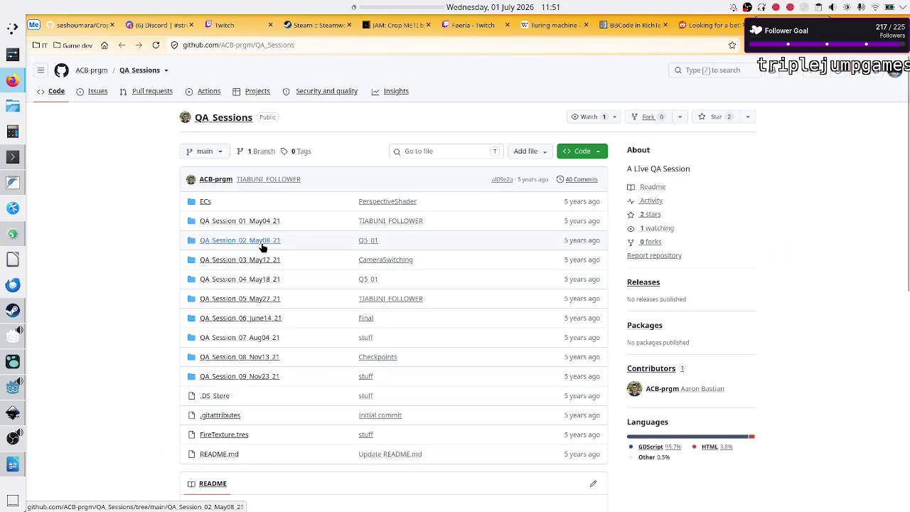
Peek into QA_Session_09_Nov23_21 and QA_Session_08_Nov13_21, then open QA_Session_07_Aug04_21
left_click(244, 379)
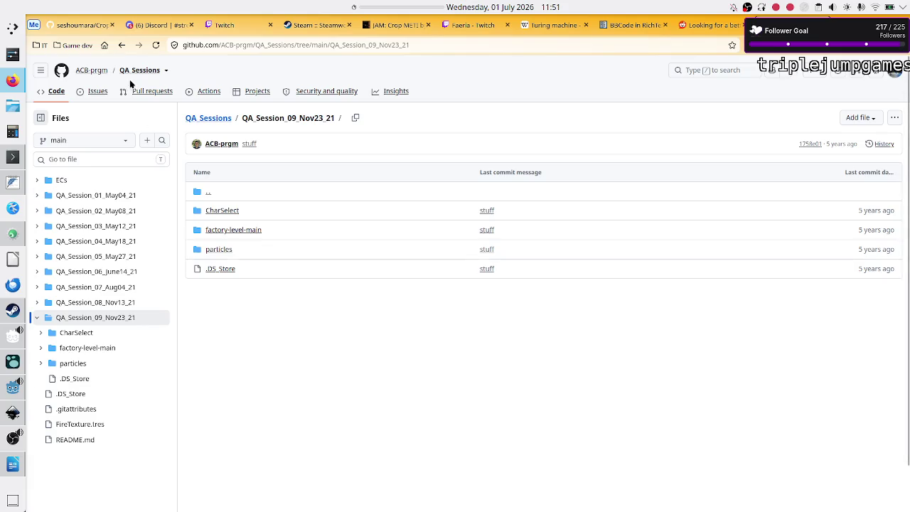
left_click(123, 44)
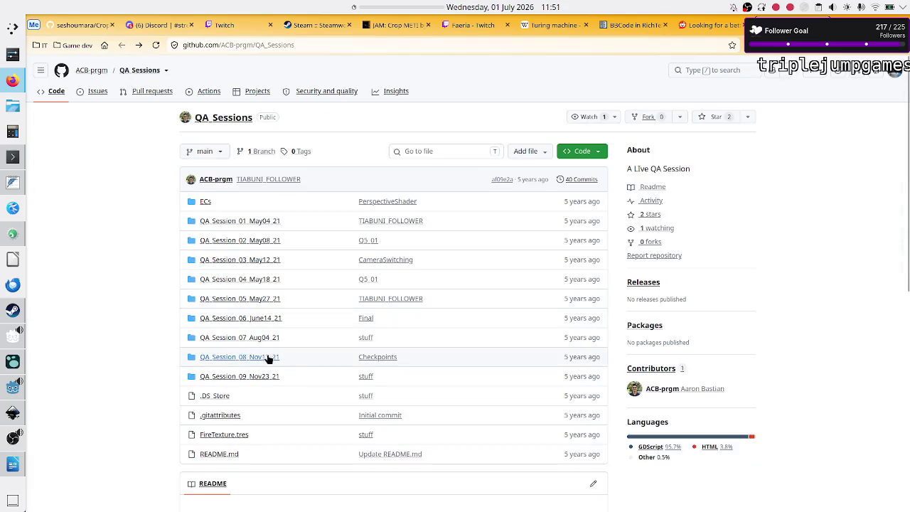
left_click(266, 357)
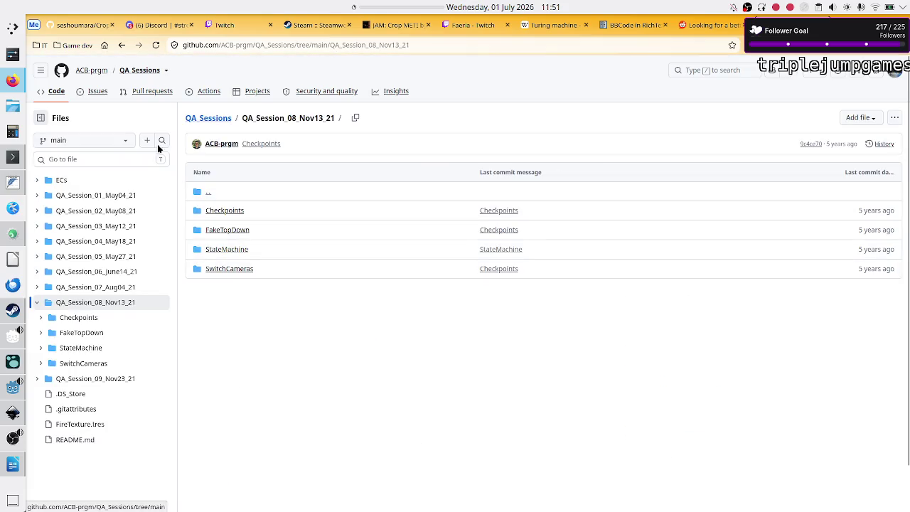
left_click(121, 44)
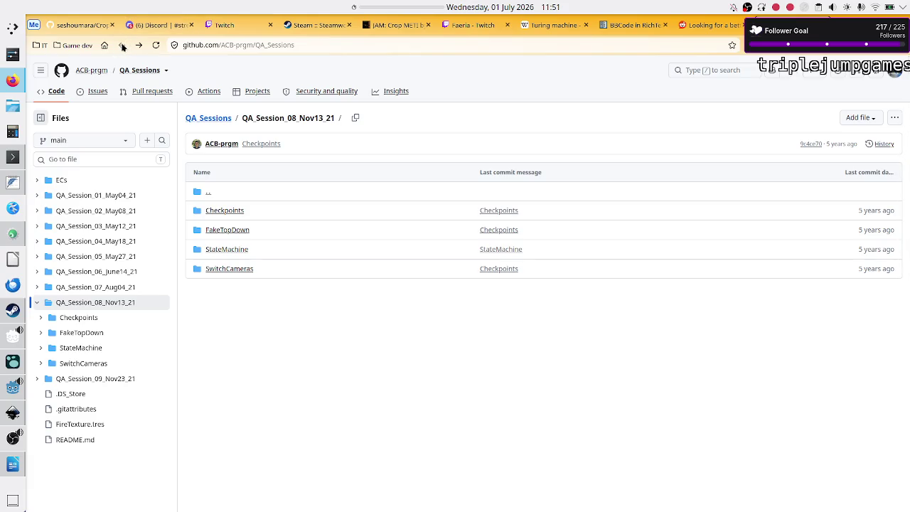
left_click(263, 338)
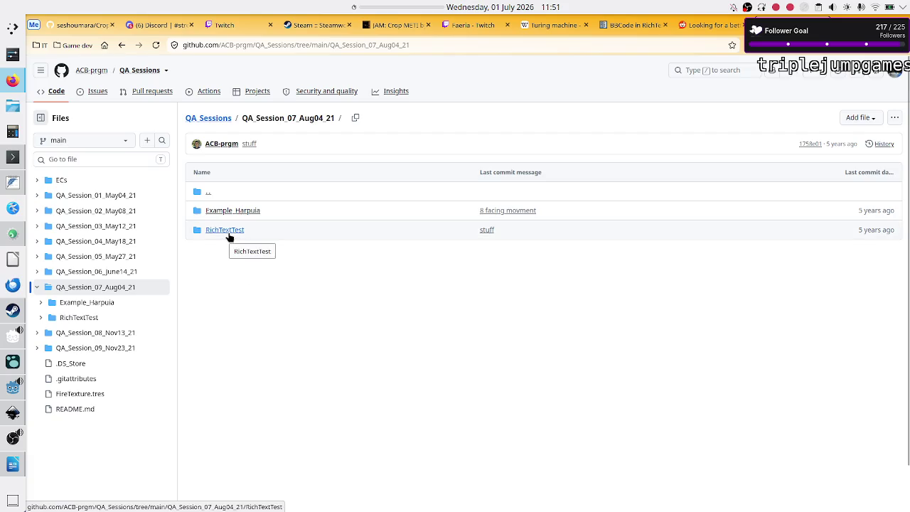
Open RichTextTest and view the FireAnims frames f1.png–f4.png, then go back up
left_click(224, 229)
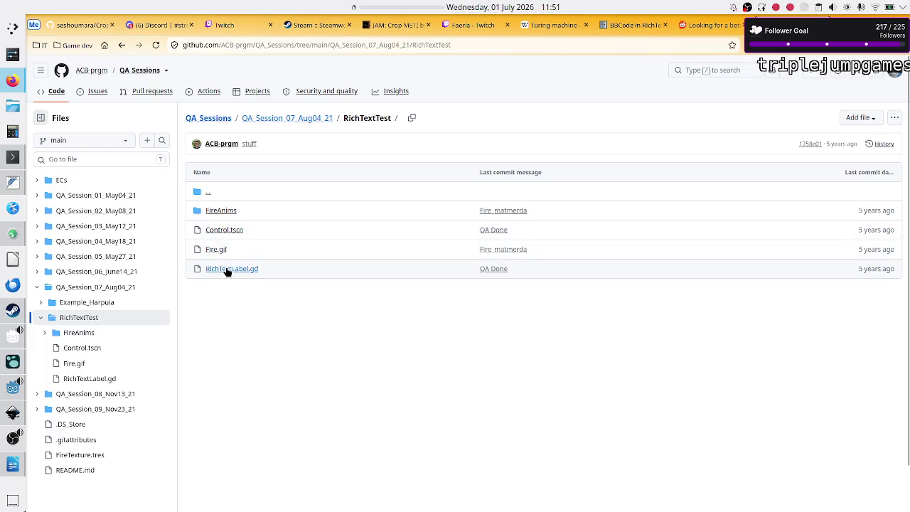
left_click(227, 211)
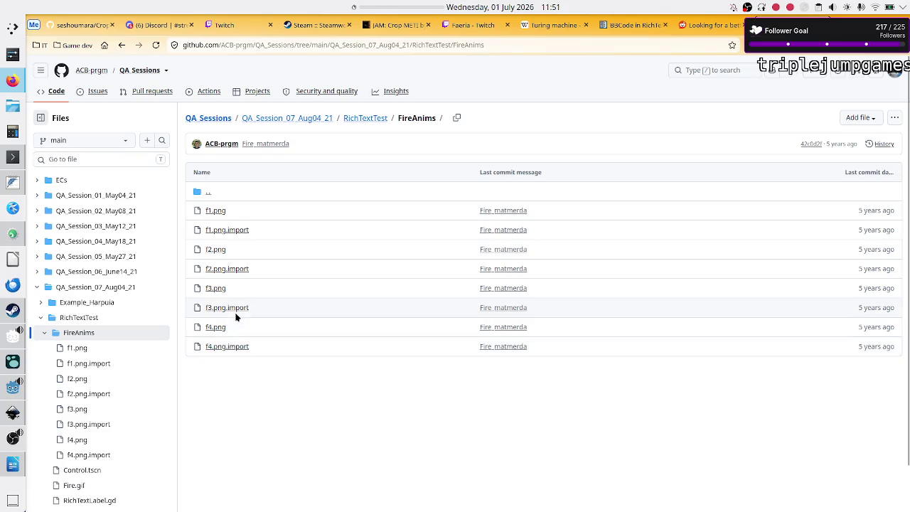
left_click(362, 123)
Read the RichTextLabel.gd script, then recheck FireAnims and return to RichTextTest
left_click(240, 270)
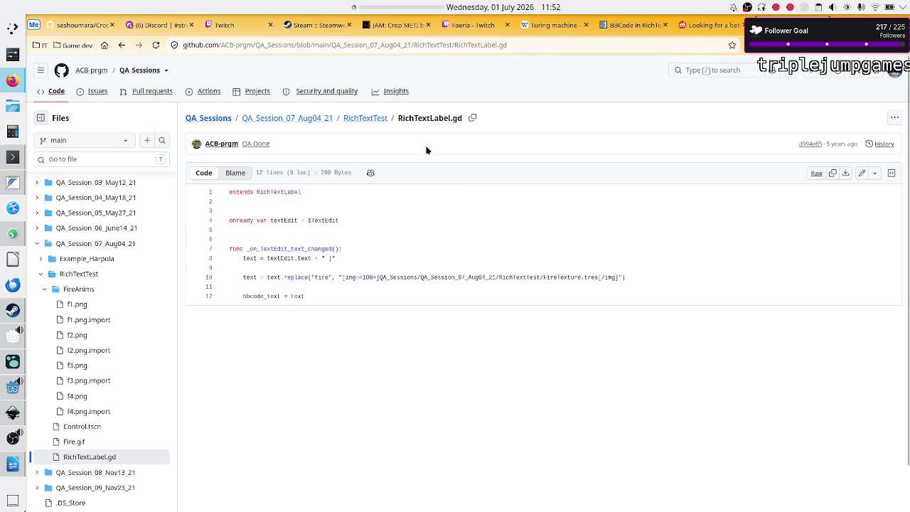
left_click(376, 120)
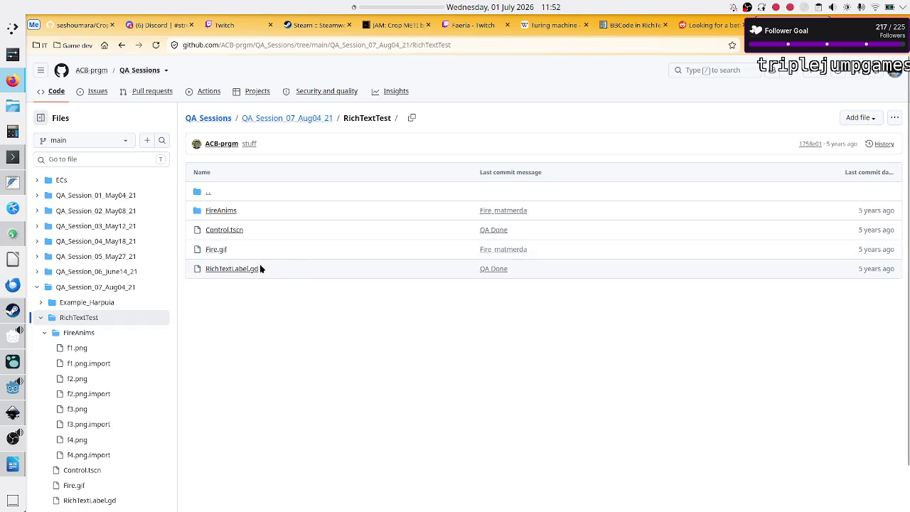
left_click(221, 212)
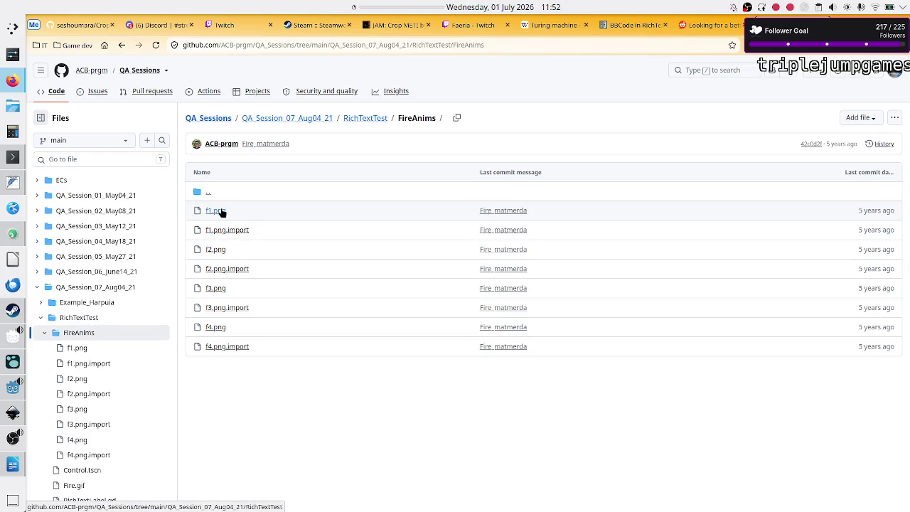
left_click(122, 45)
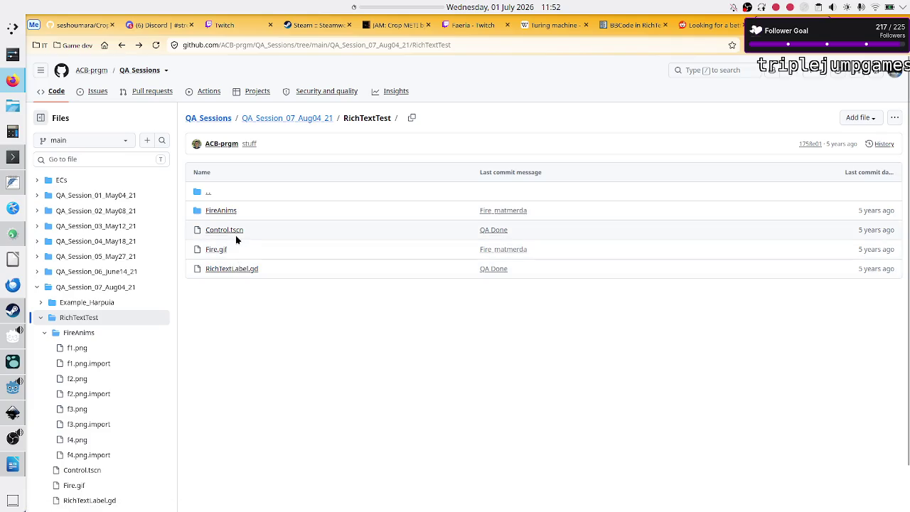
Open Control.tscn in RichTextTest and scroll through its scene code
left_click(229, 229)
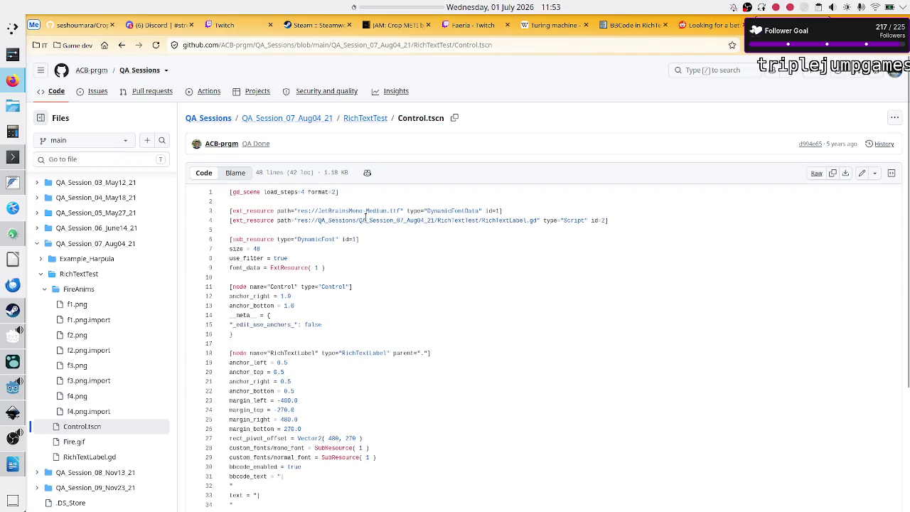
scroll(365, 259, "down", 3)
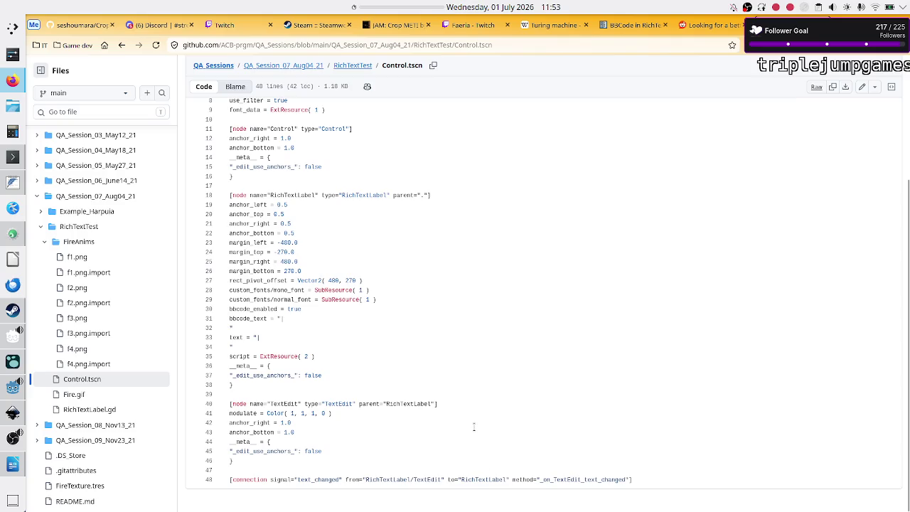
scroll(478, 365, "down", 1)
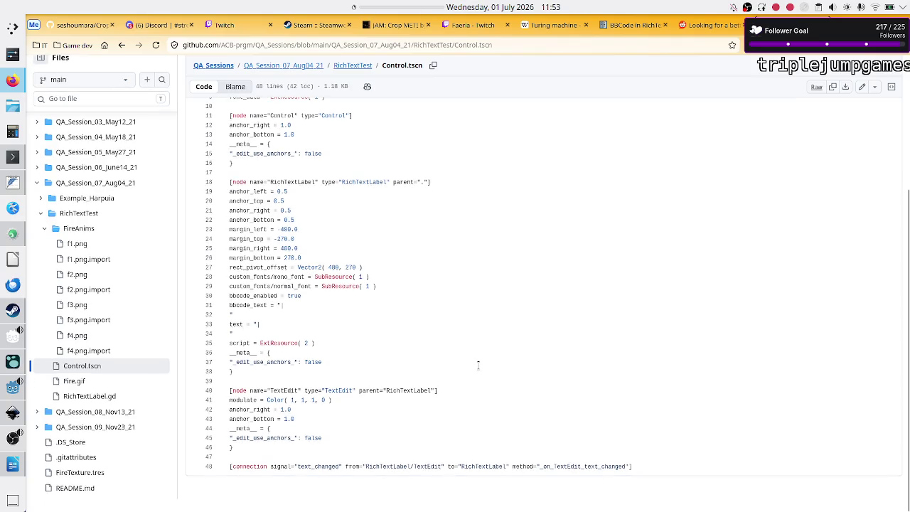
scroll(478, 364, "up", 1)
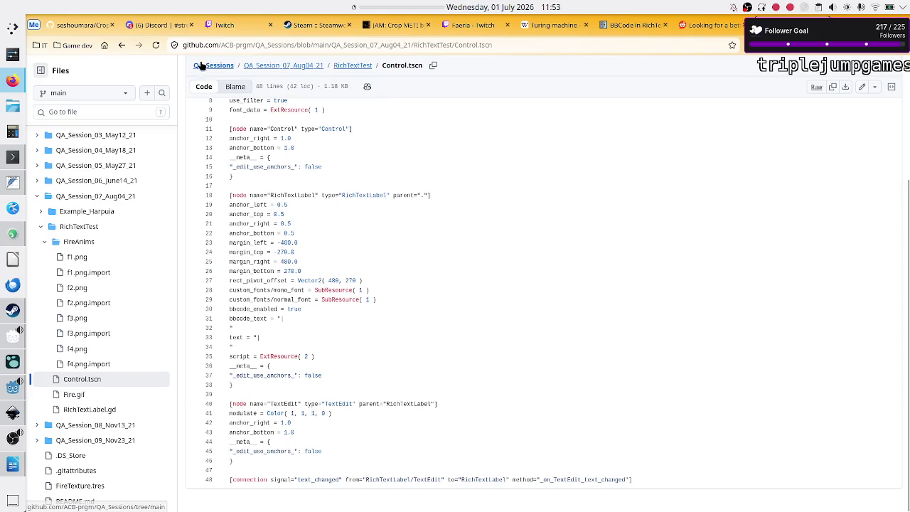
Step back through the GitHub history and return to the Reddit animations thread
left_click(124, 44)
left_click(123, 44)
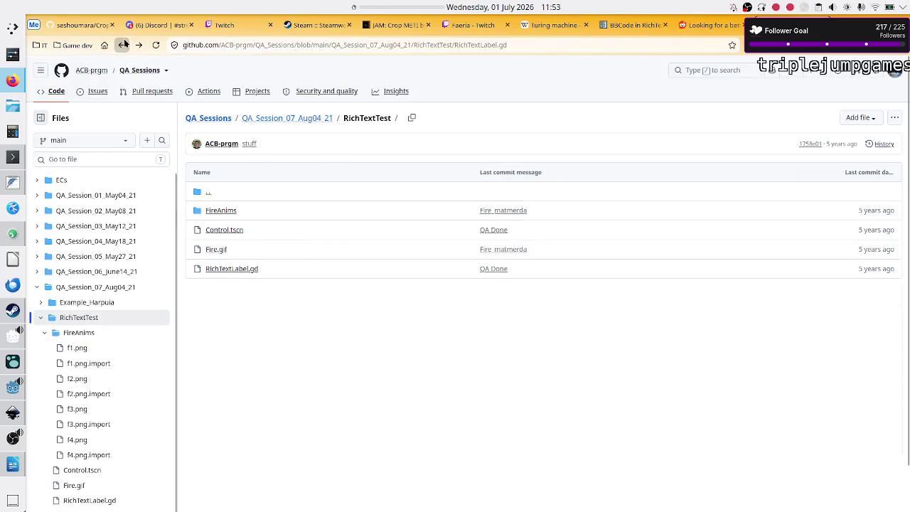
left_click(123, 44)
left_click(123, 44)
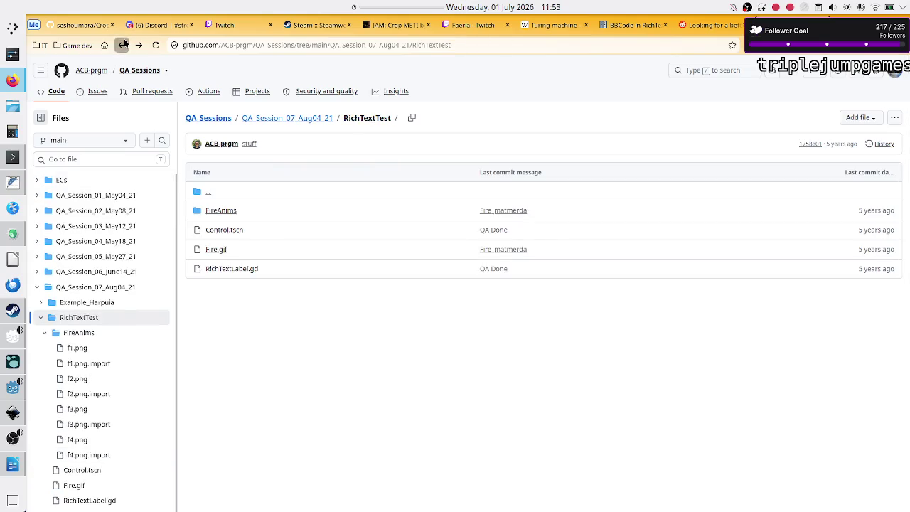
left_click(705, 30)
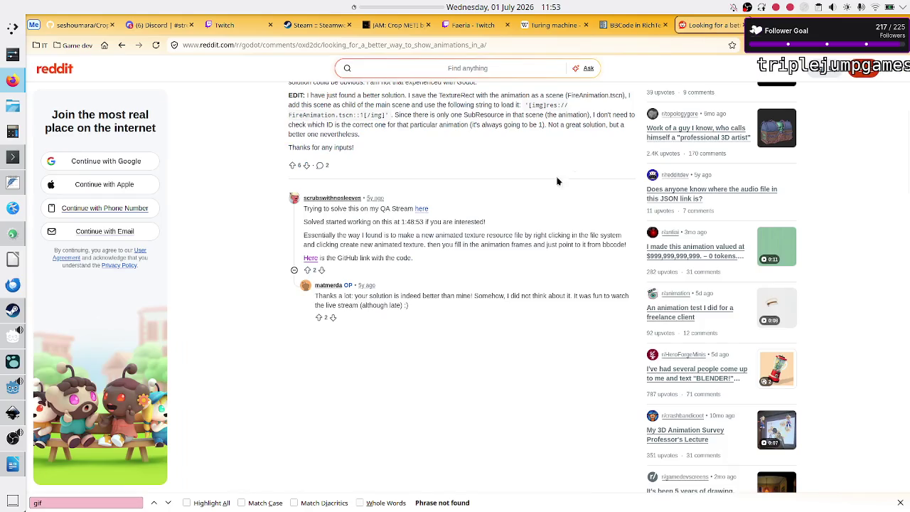
Open the thread's QA stream video link on YouTube and jump to 1:48:02
left_click(309, 259)
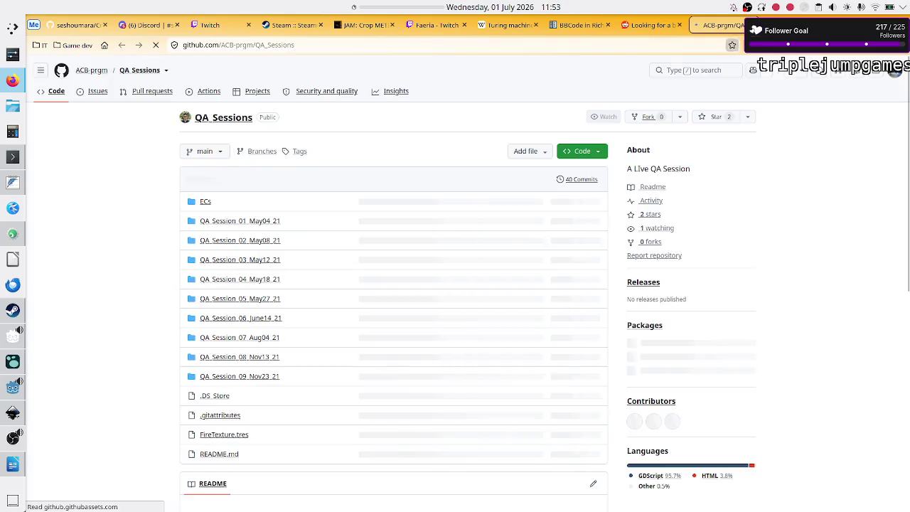
left_click(649, 25)
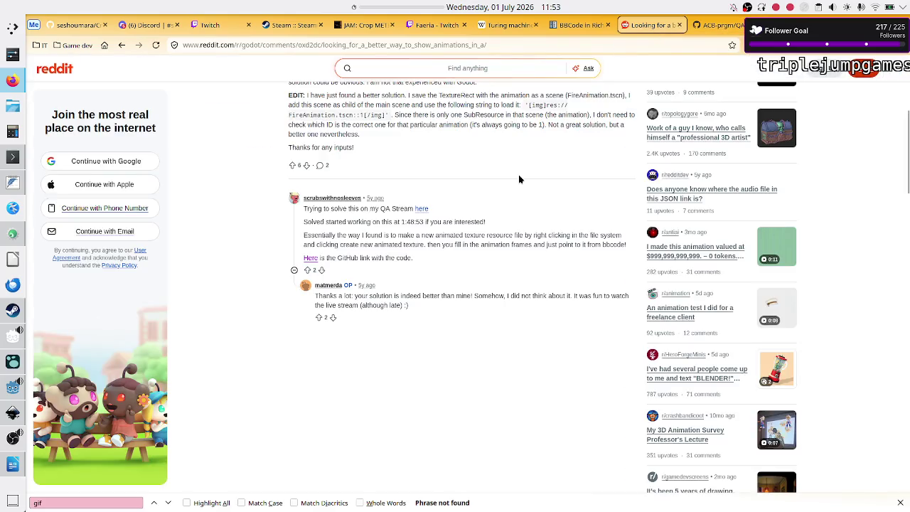
left_click(421, 211)
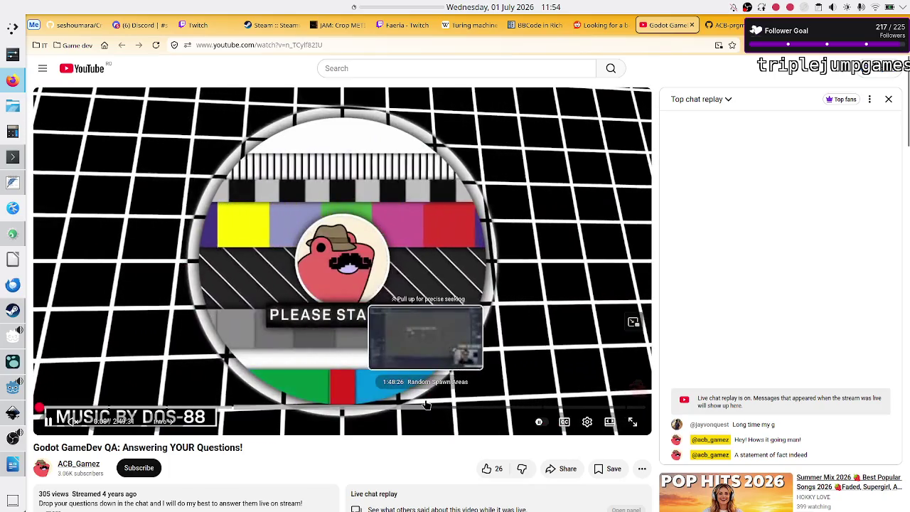
left_click(425, 403)
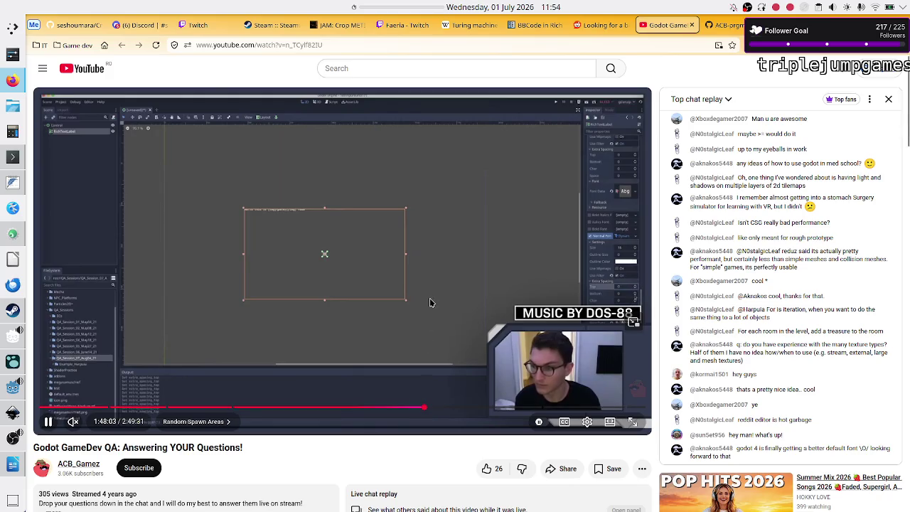
Watch the stream full screen without chat replay, skipping ahead to 1:49:33
key("f")
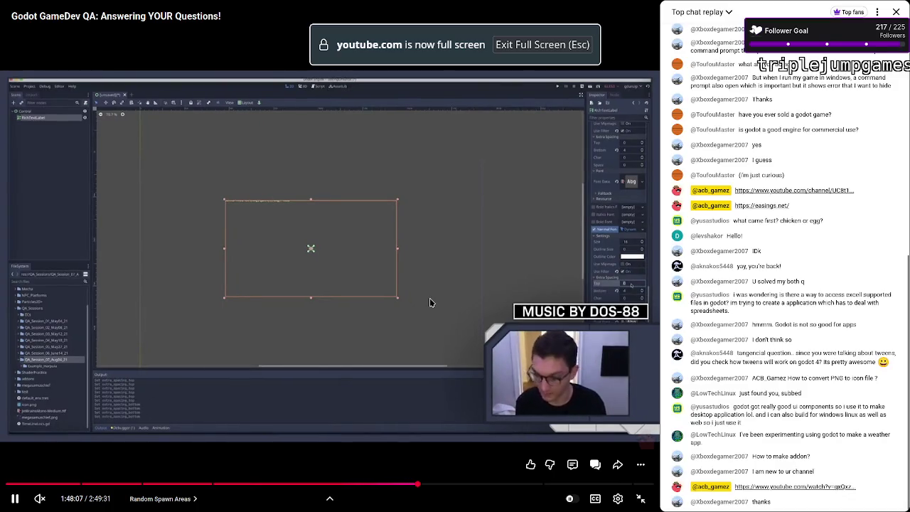
left_click(897, 13)
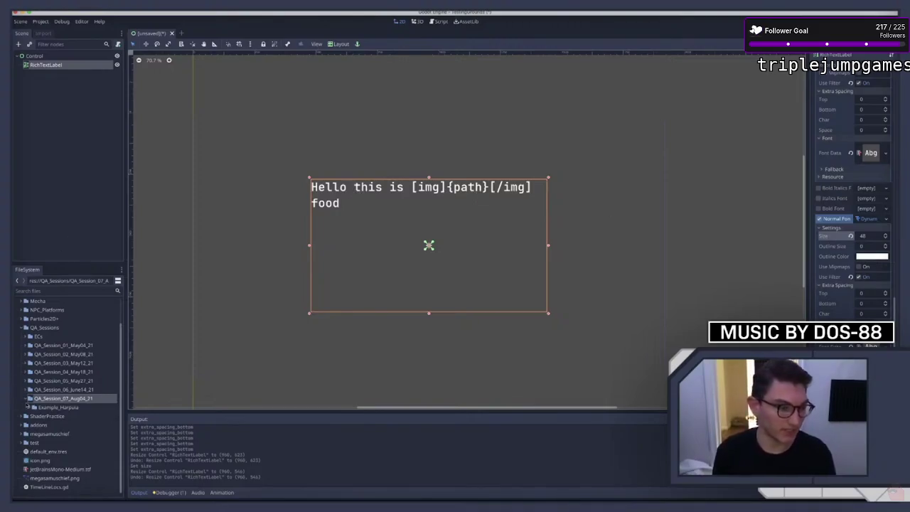
mouse_move(701, 175)
key("Right")
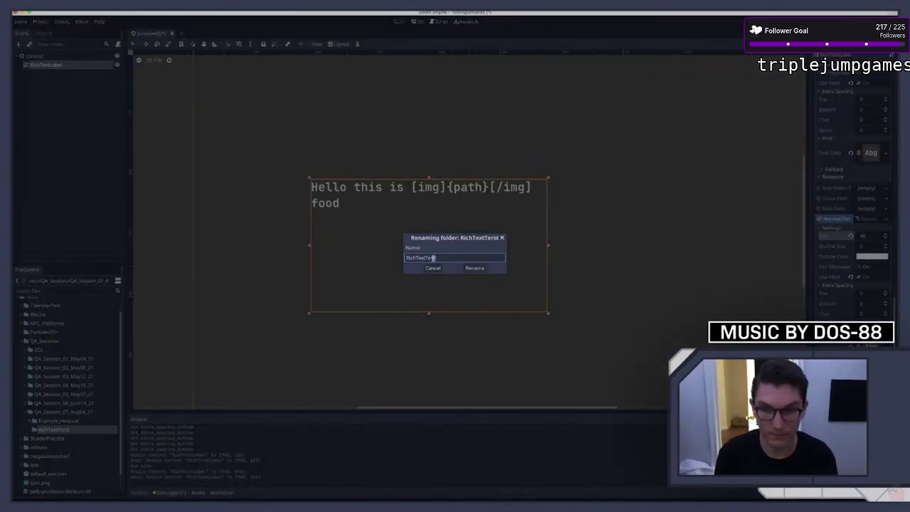
key("Right")
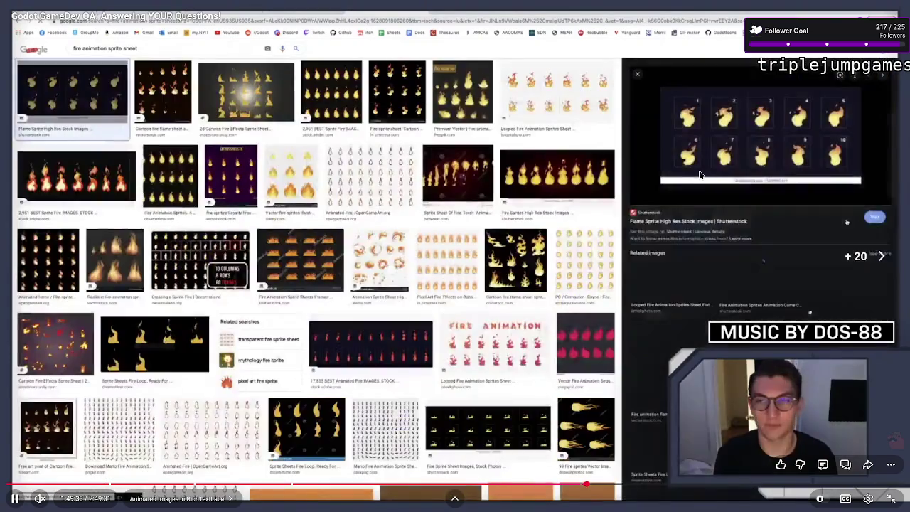
Seek forward through the image search and .tiff-to-.png conversion to 1:54:10
key("l")
key("l")
key("l")
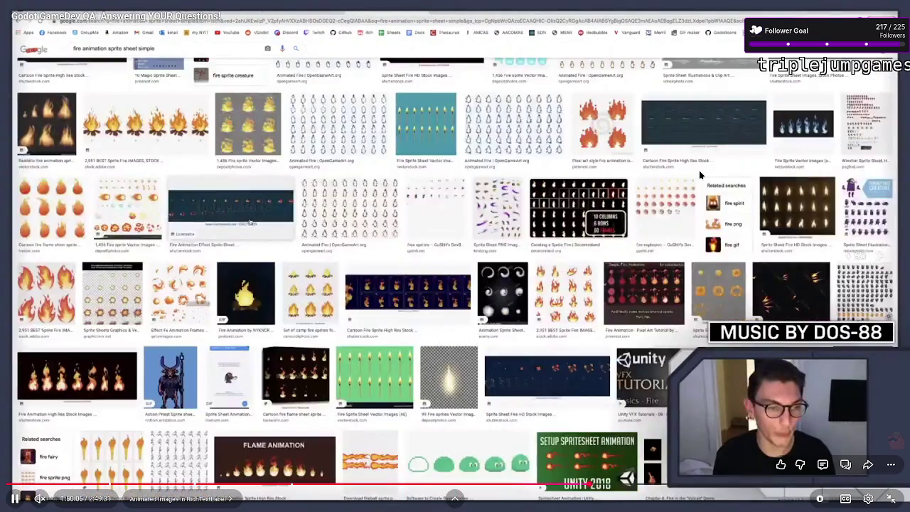
key("l")
key("l")
key("l")
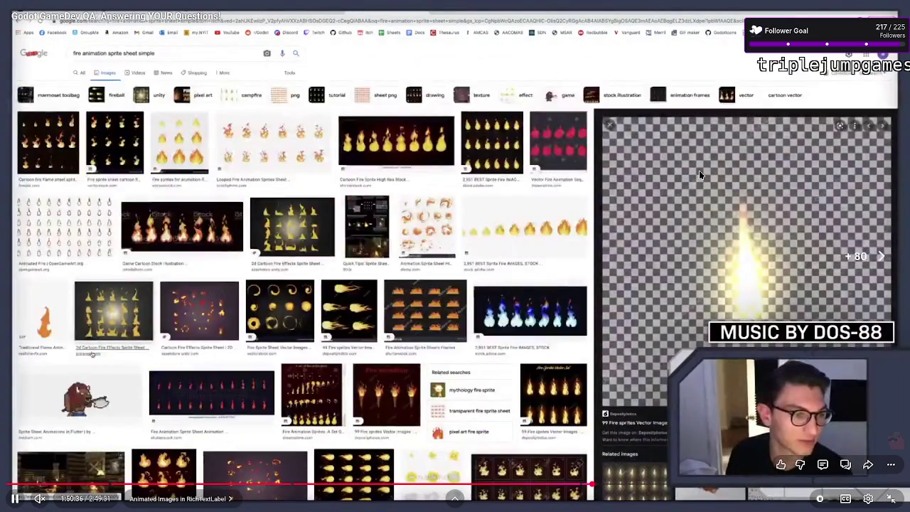
key("l")
key("l")
key("l")
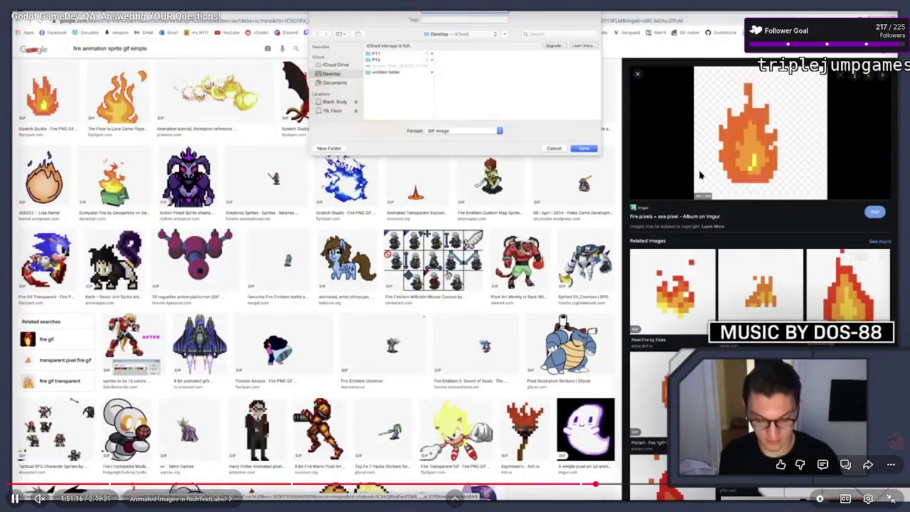
key("Left")
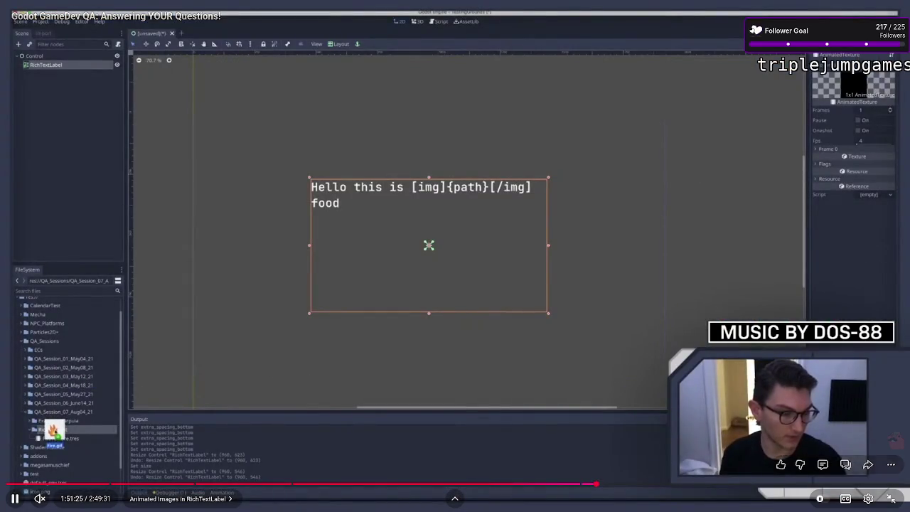
key("l")
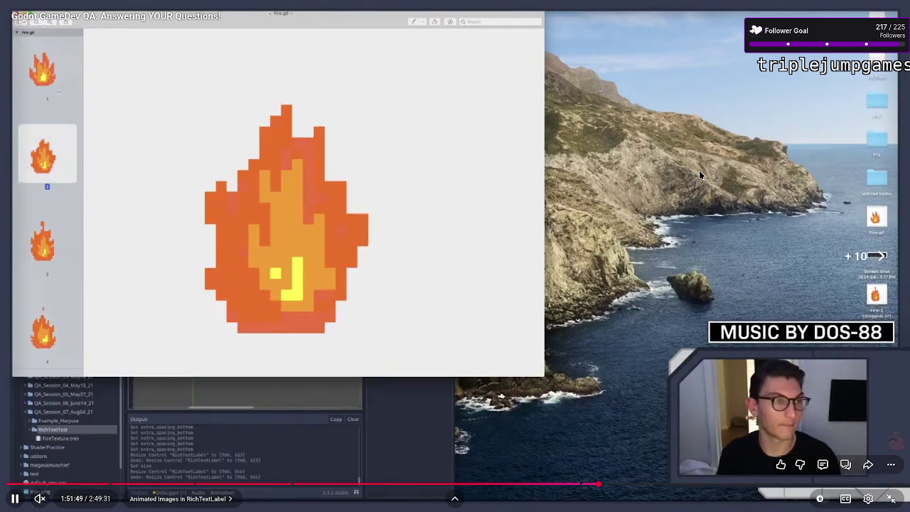
key("l")
key("l")
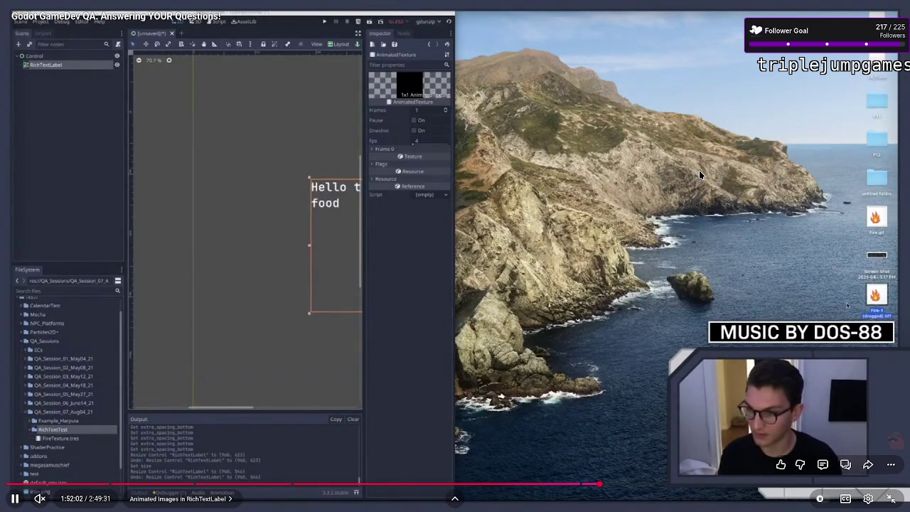
key("l")
key("l")
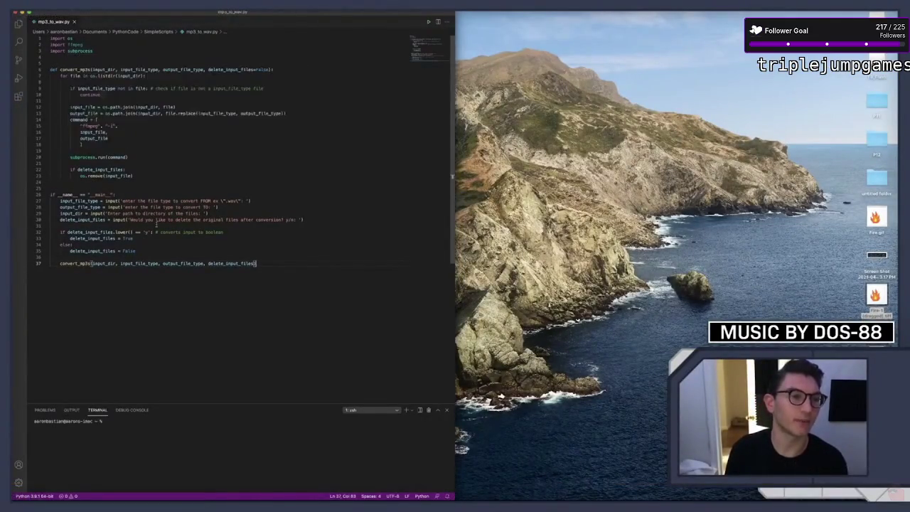
key("l")
key("l")
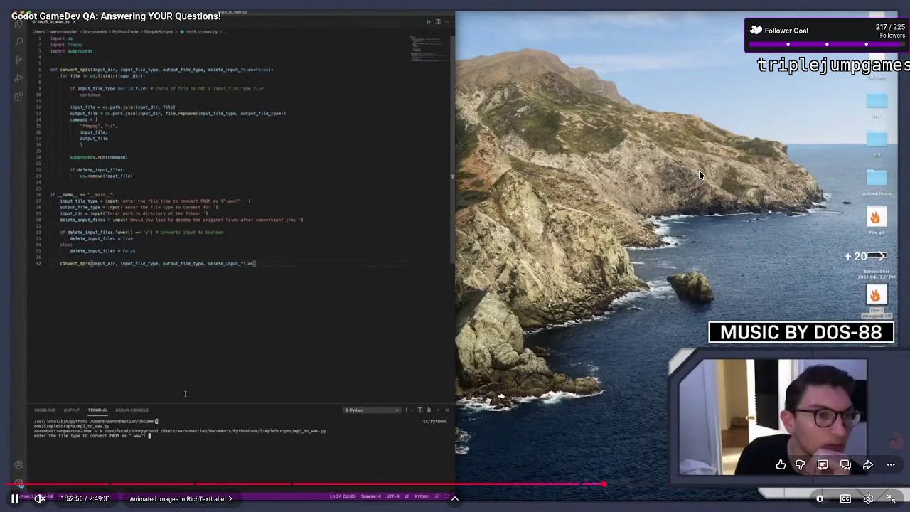
key("Right")
key("Right")
key("Right")
key("Right")
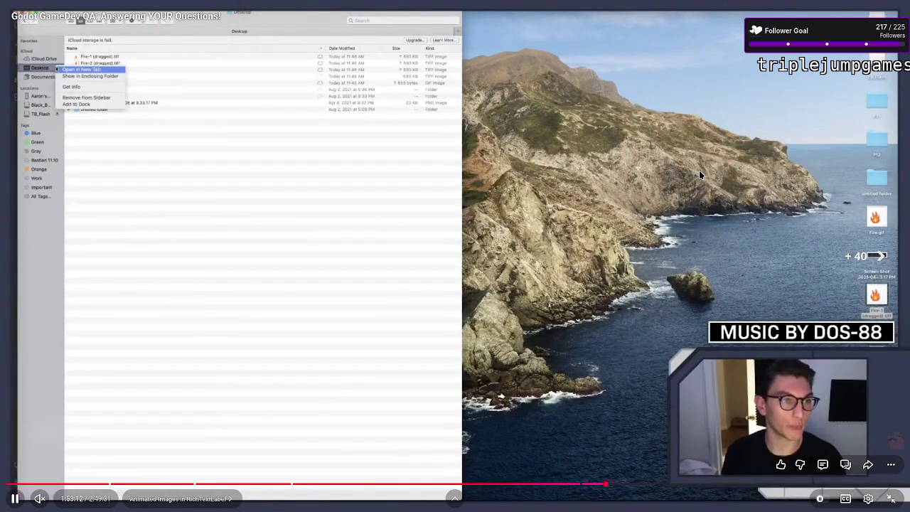
key("Right")
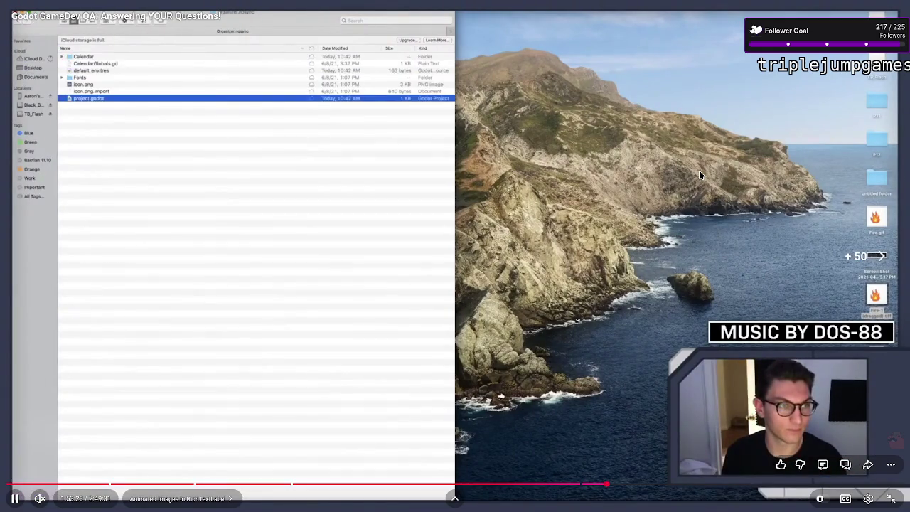
key("Right")
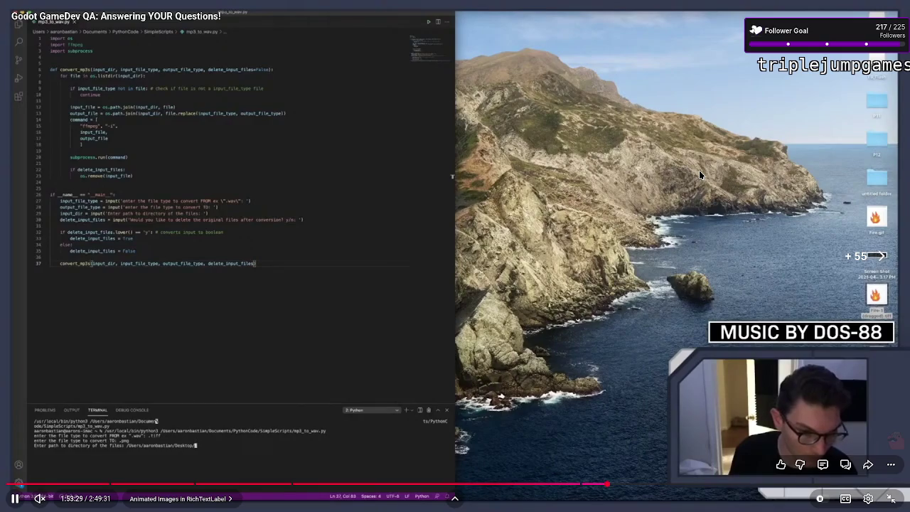
key("Right")
key("Right")
key("Right")
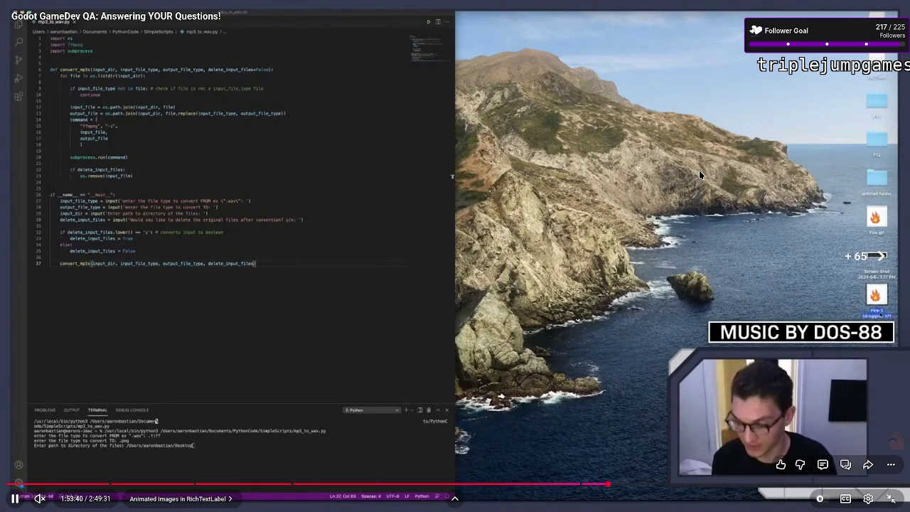
key("Right")
key("Right")
key("Right")
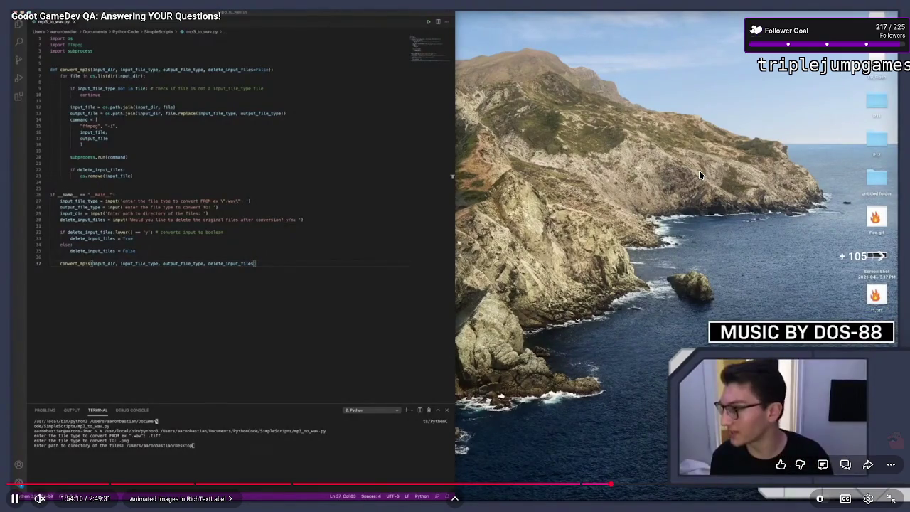
key("Right")
key("Right")
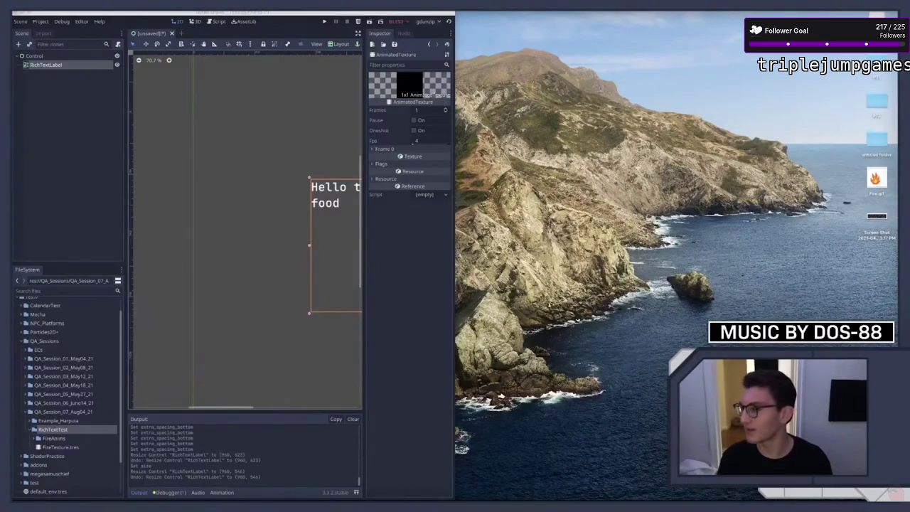
mouse_move(700, 175)
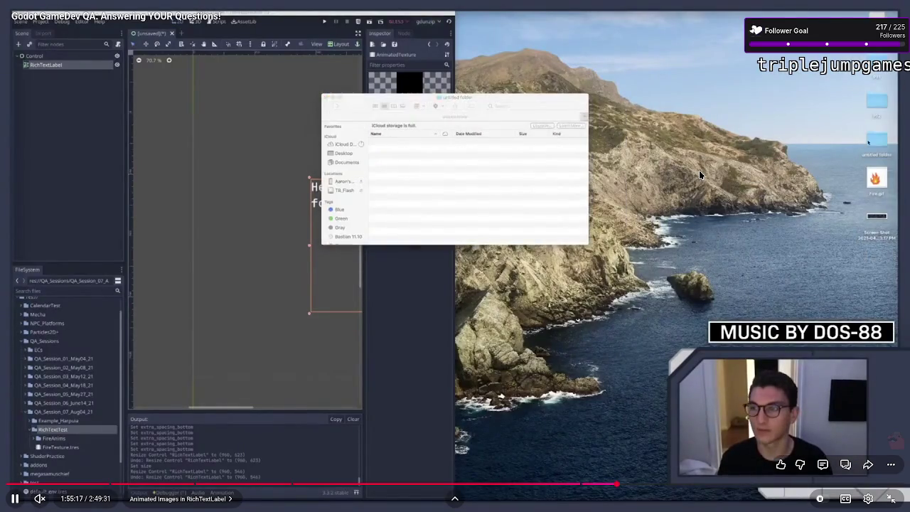
key("Right")
key("Right")
key("Right")
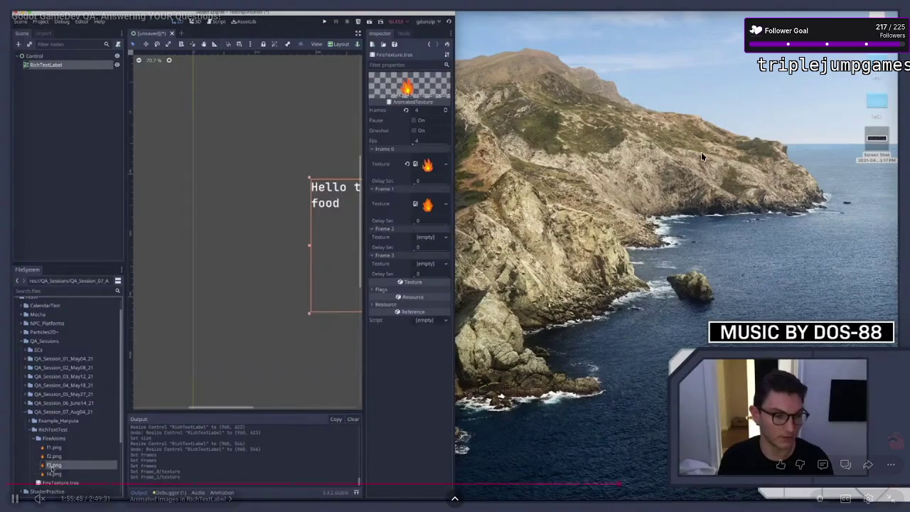
left_click(607, 197)
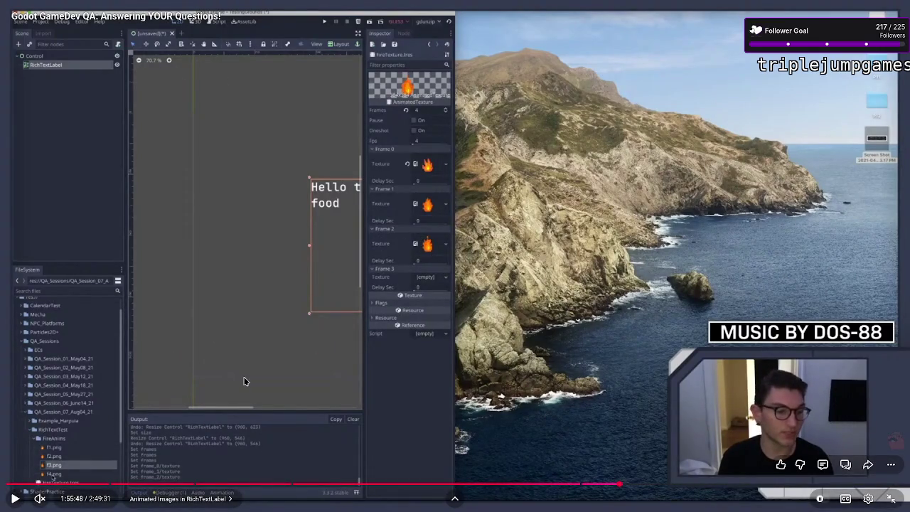
key("Escape")
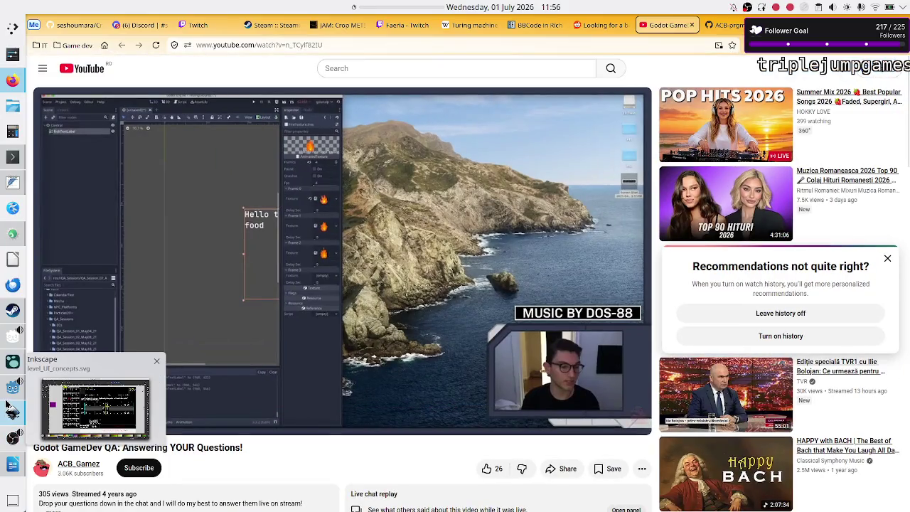
In Godot, delete the AnimatedSprite2D node from the scene tree
left_click(7, 392)
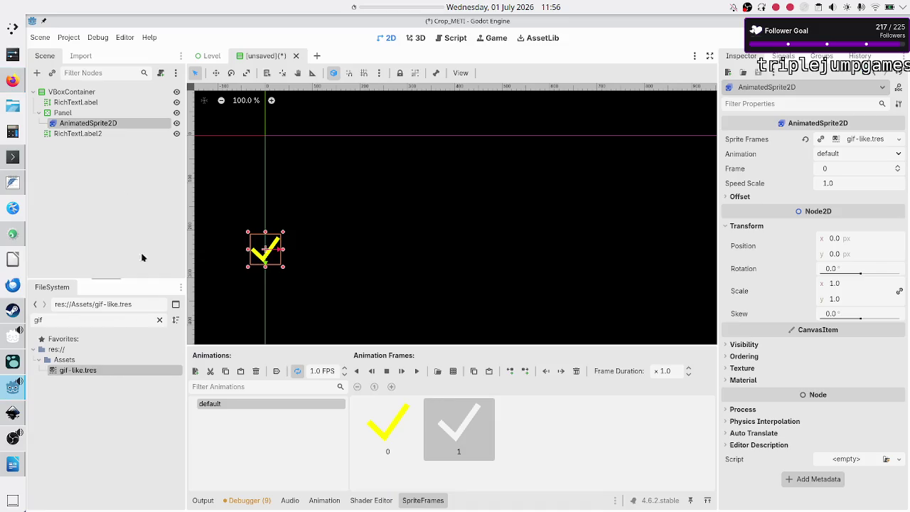
left_click(125, 167)
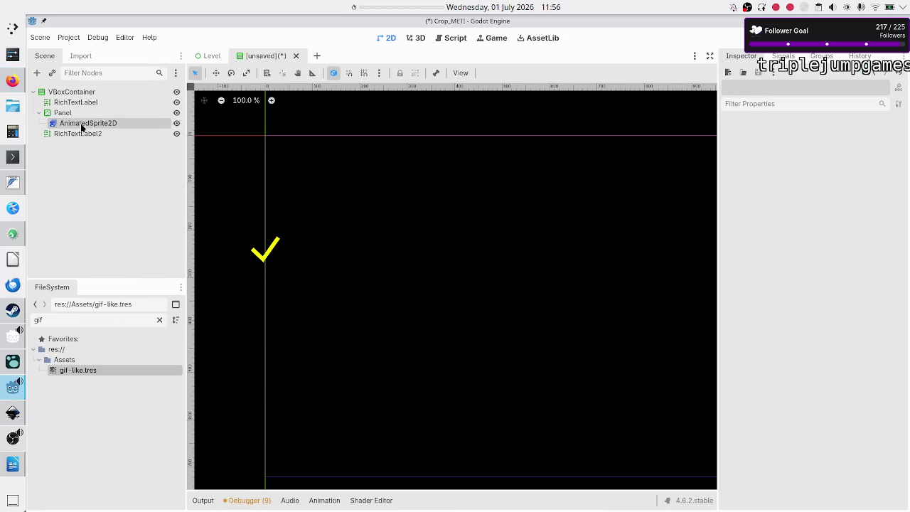
left_click(83, 126)
key("Delete")
key("Return")
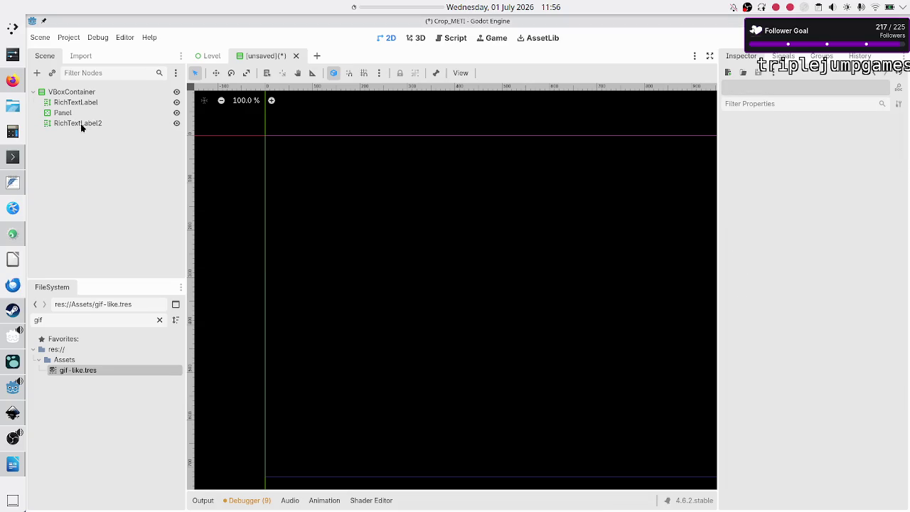
Search Panel's child node types for 'animatedtex', find none, and return to YouTube
left_click(64, 112)
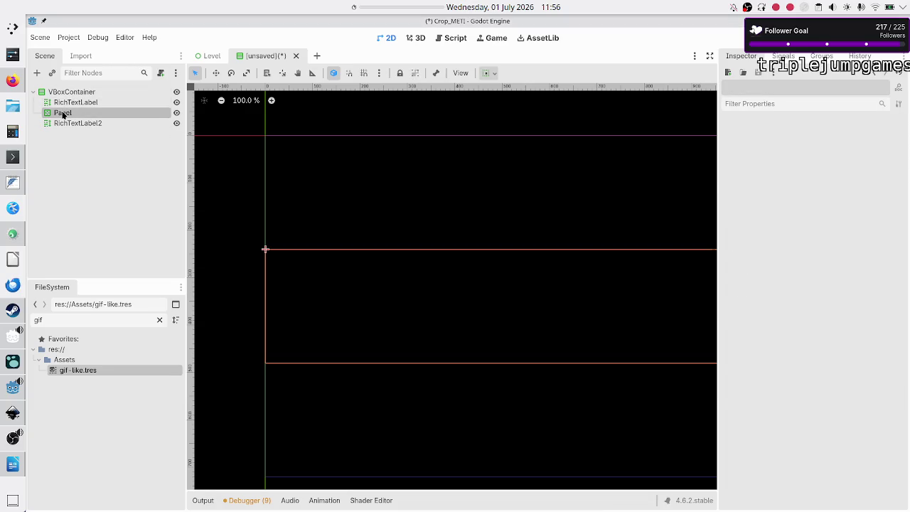
left_click(38, 74)
type("anima")
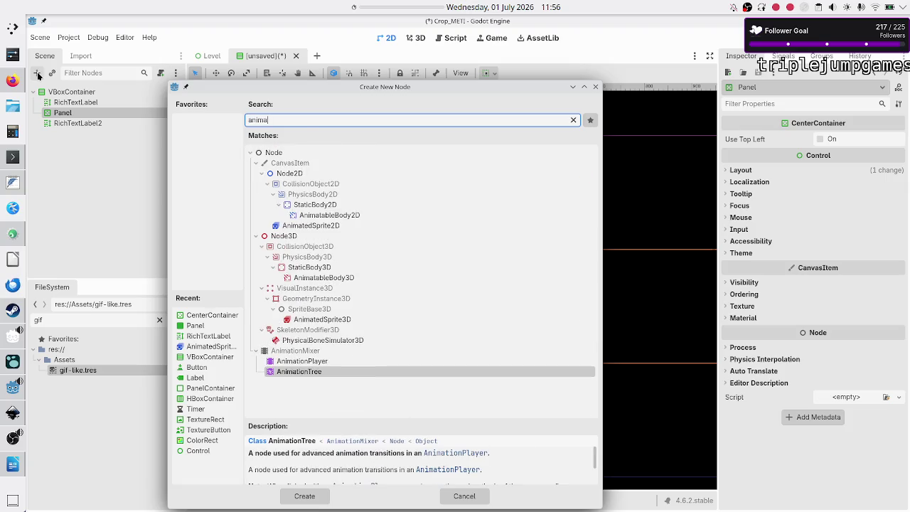
type("tedte")
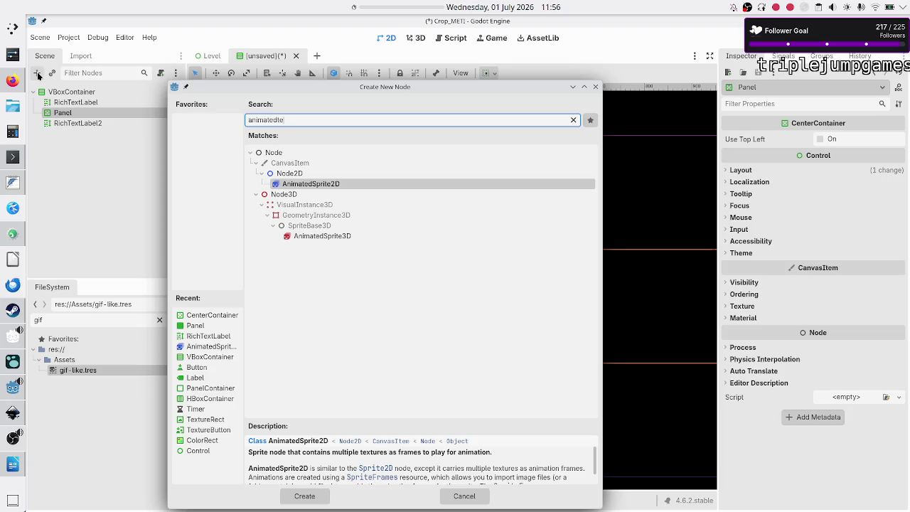
type("x")
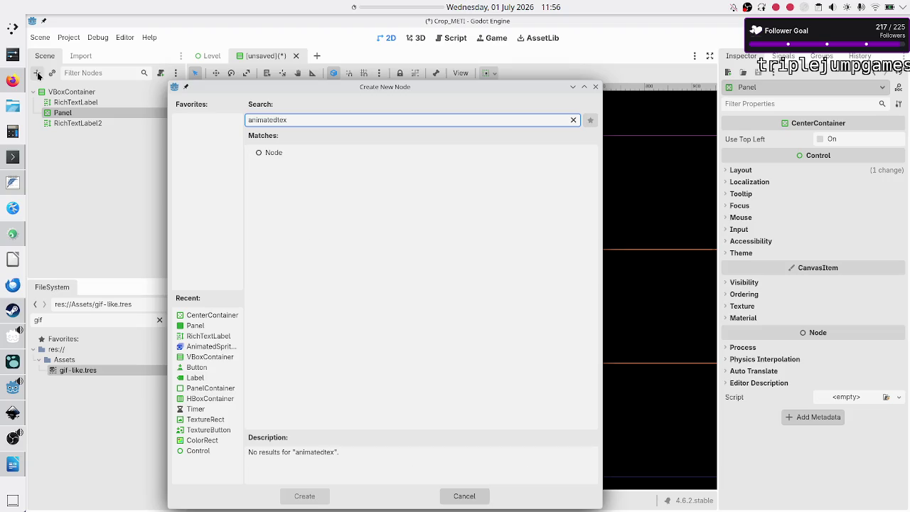
key("BackSpace")
key("BackSpace")
key("BackSpace")
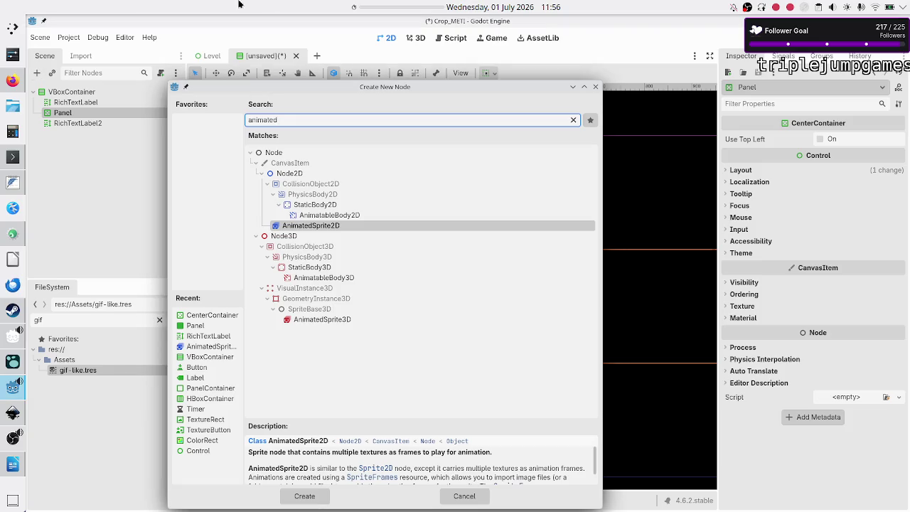
left_click(595, 87)
key("alt+Tab")
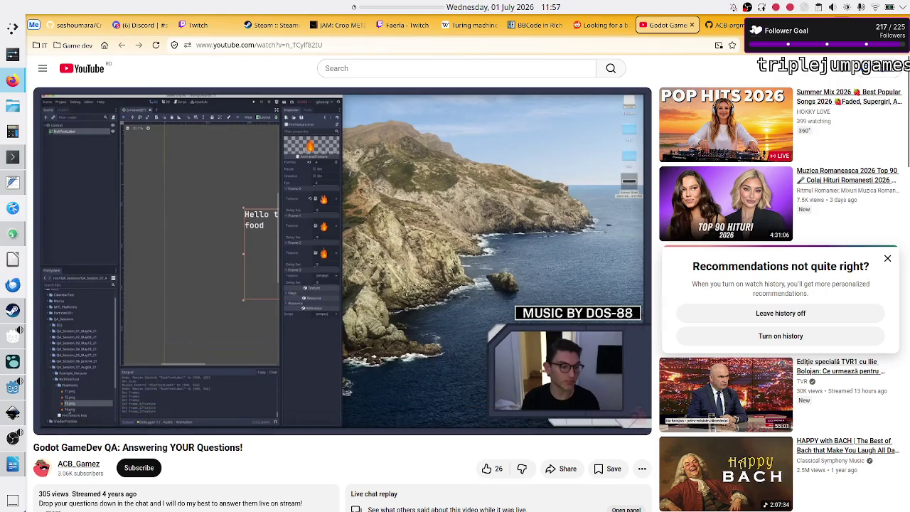
Search 'godot animatedtexture in godot 4' and open the r/godot 'Alternative to animated texture?' thread
key("ctrl+t")
type("godot")
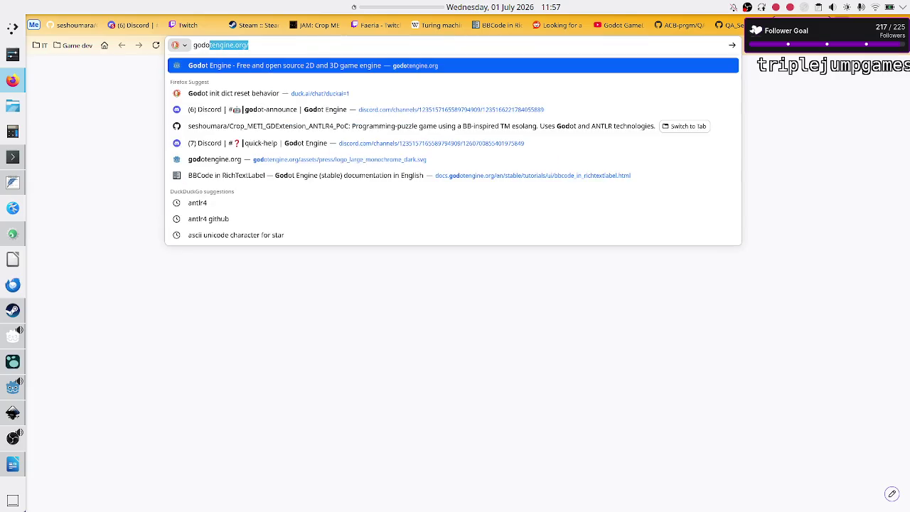
type(" animated")
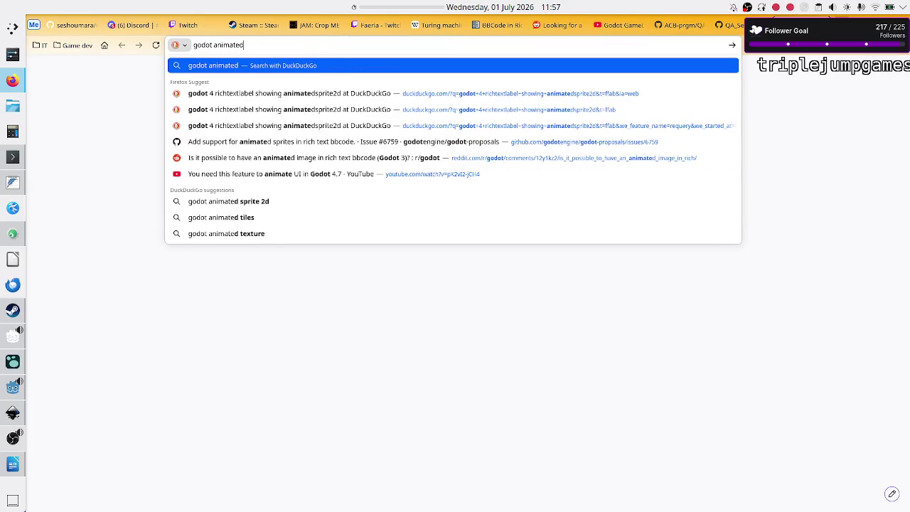
type("texture in g")
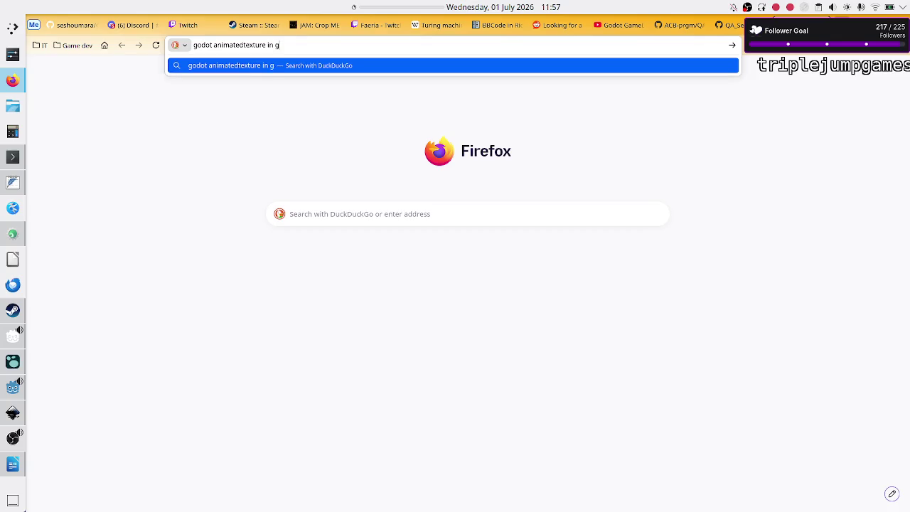
type("odot 4")
key("Return")
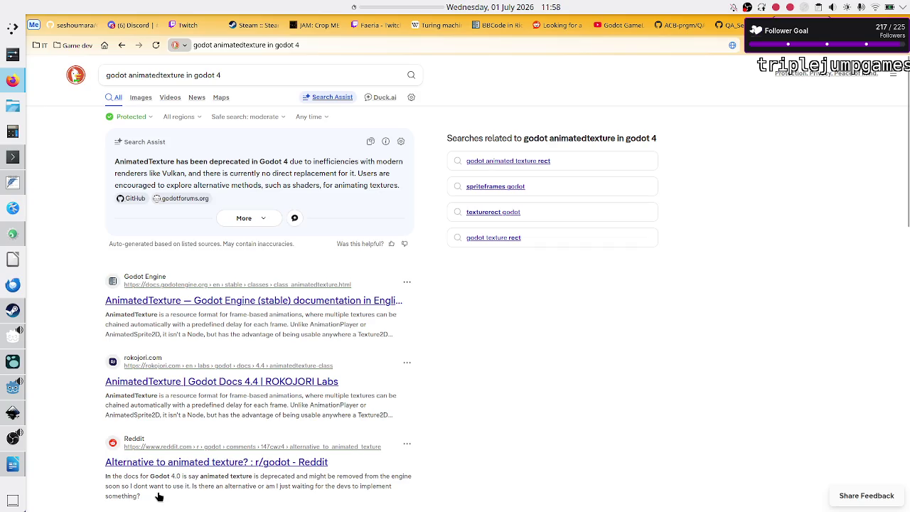
left_click(224, 467)
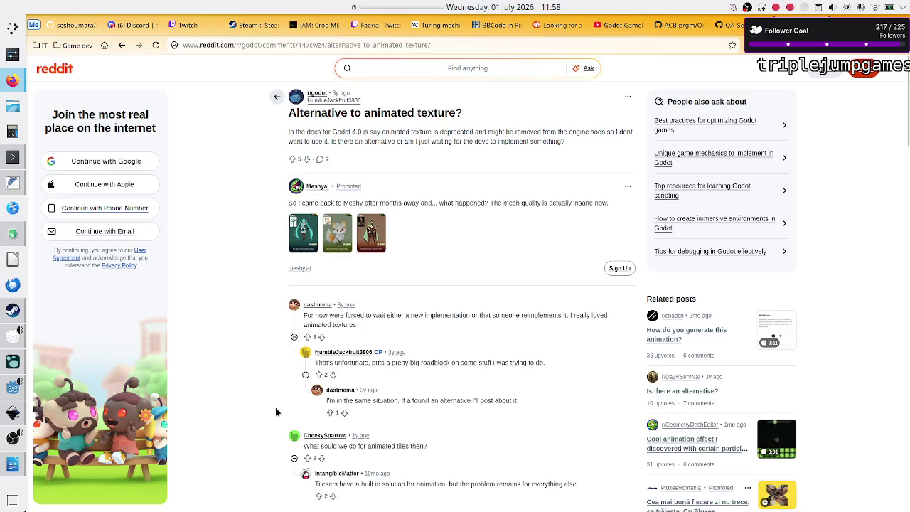
scroll(275, 412, "down", 4)
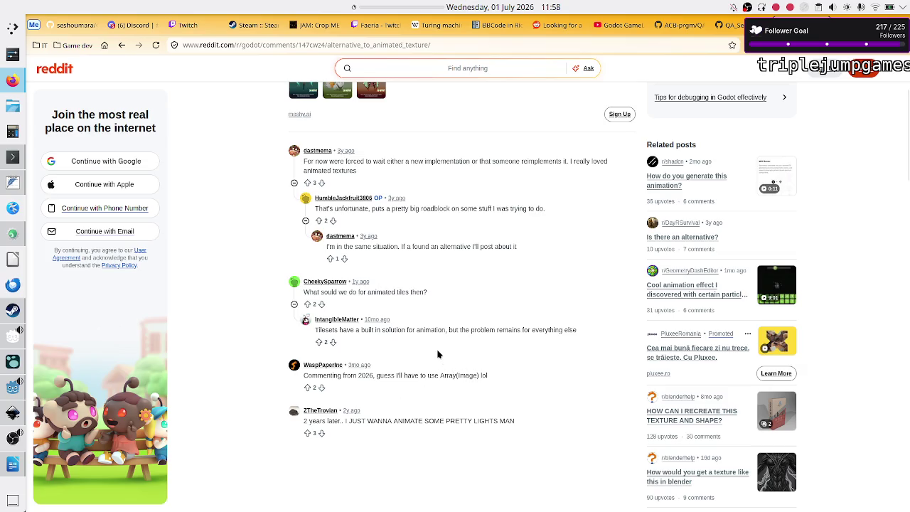
scroll(437, 353, "down", 1)
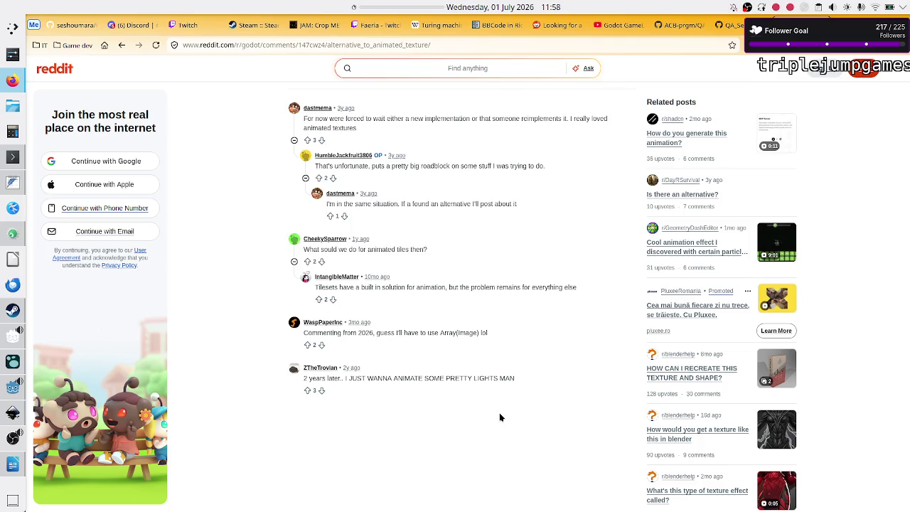
scroll(499, 415, "up", 5)
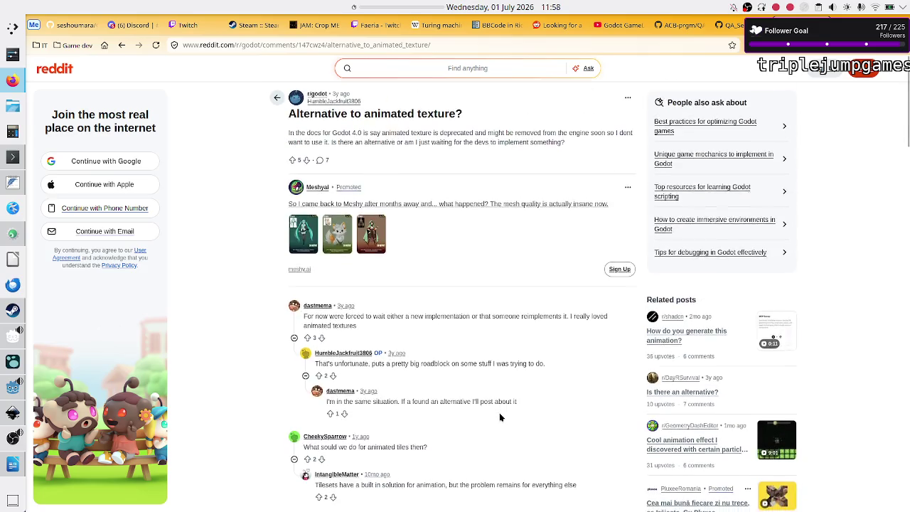
scroll(499, 413, "down", 10)
scroll(499, 413, "up", 10)
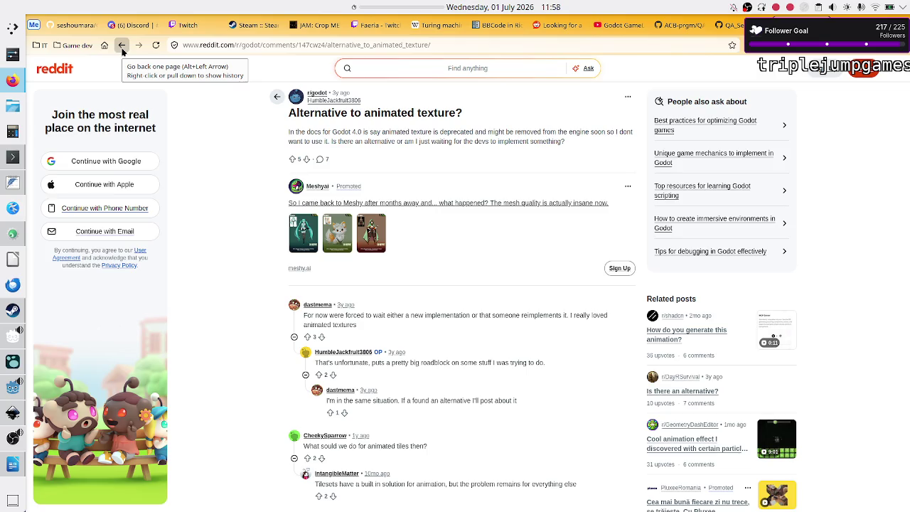
scroll(225, 249, "down", 3)
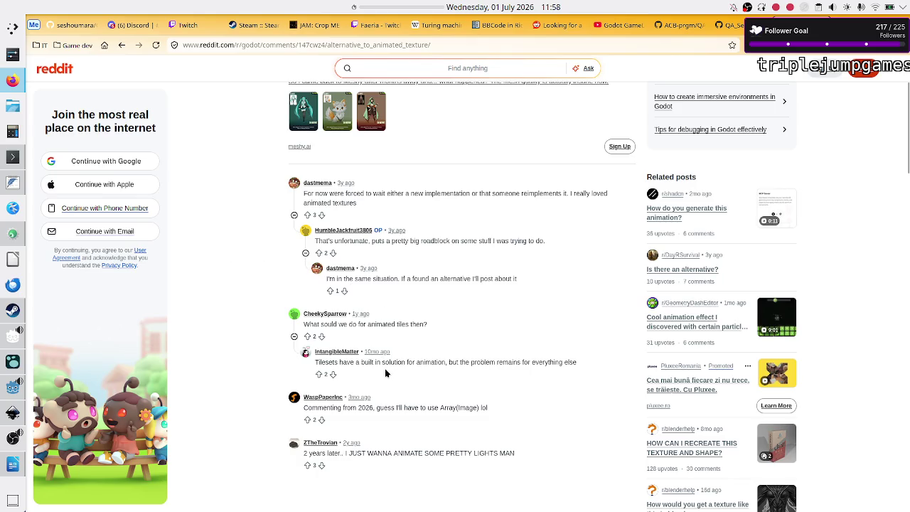
left_click(127, 46)
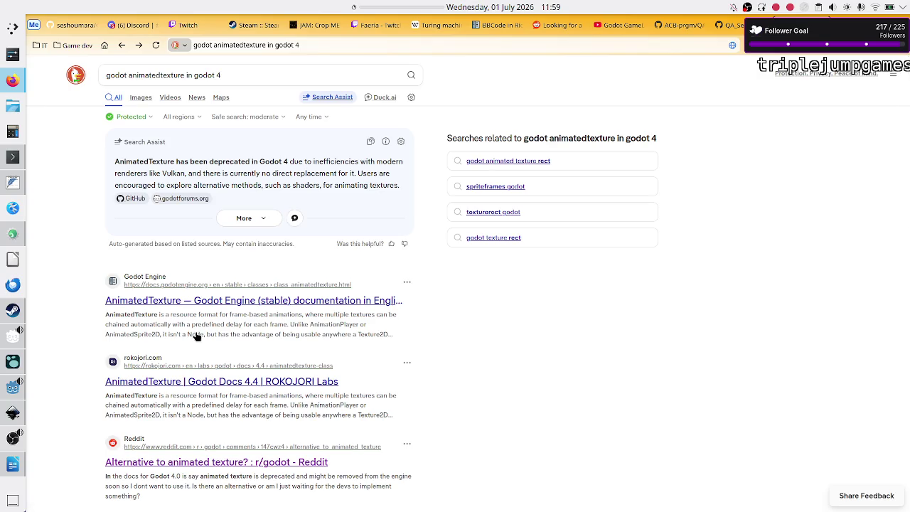
Read the AnimatedTexture docs' deprecation note, highlighting key phrases, then return to Godot
left_click(221, 302)
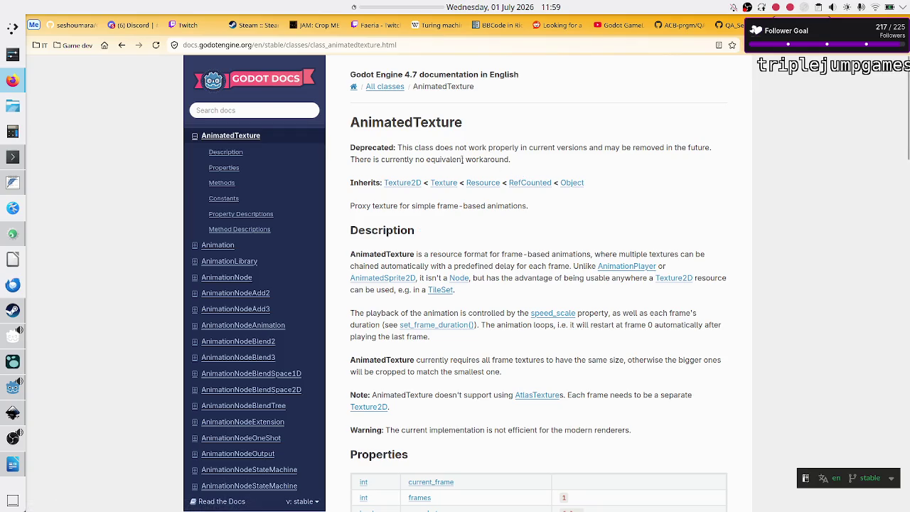
left_click_drag(353, 159, 520, 163)
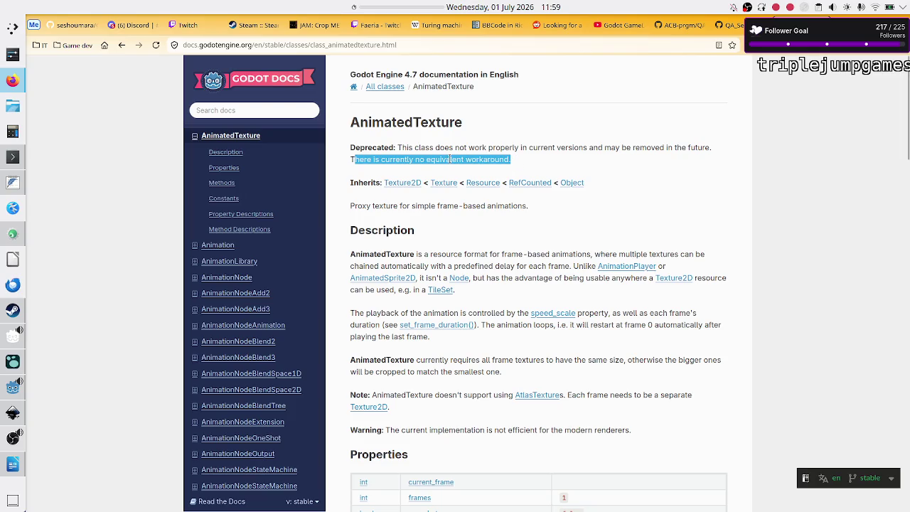
left_click(450, 159)
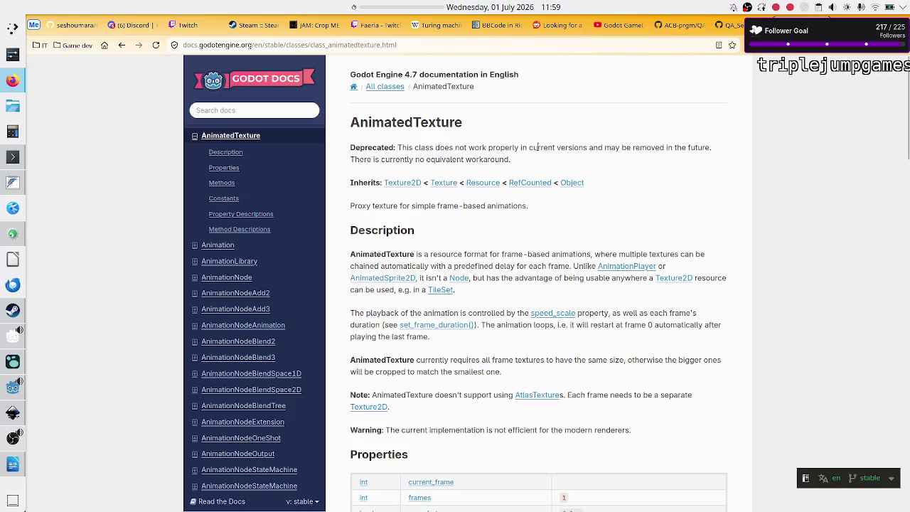
left_click_drag(639, 147, 701, 152)
left_click(702, 152)
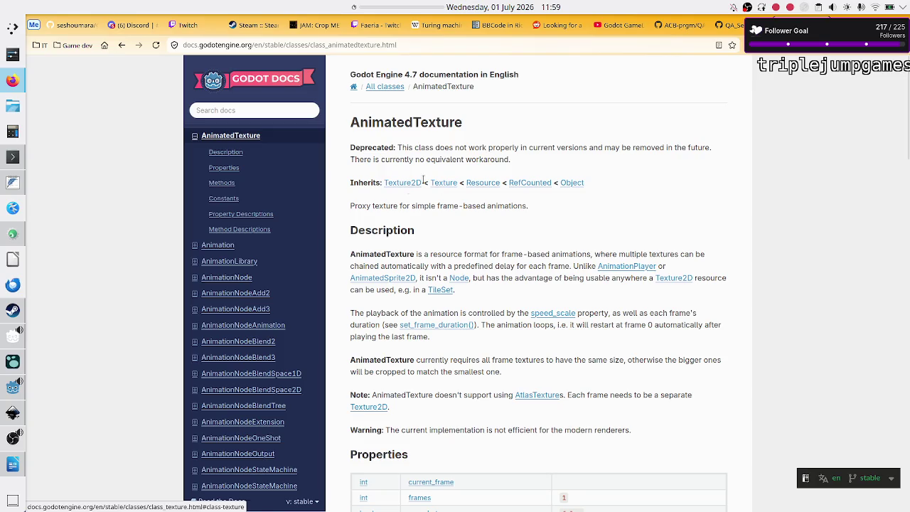
mouse_move(10, 394)
left_click(92, 373)
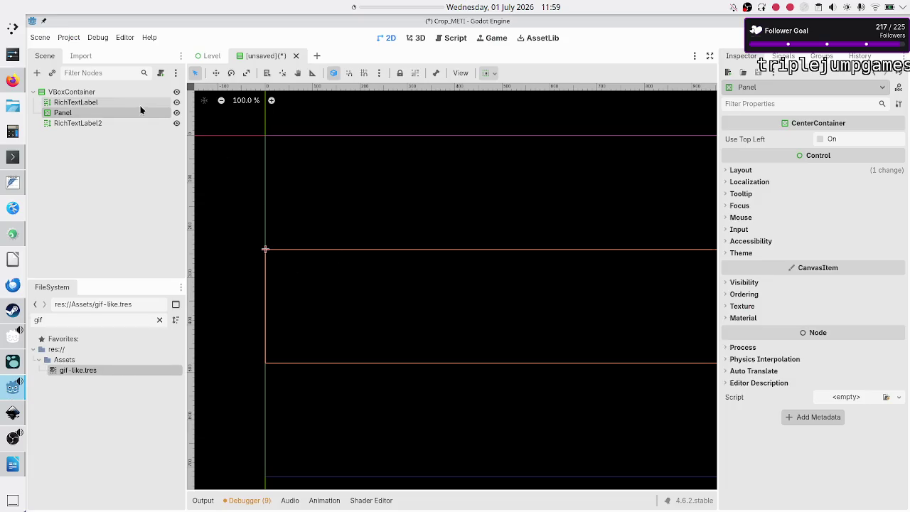
Search the Add Node dialog for 'animatedtex', then close it without adding a node
left_click(37, 74)
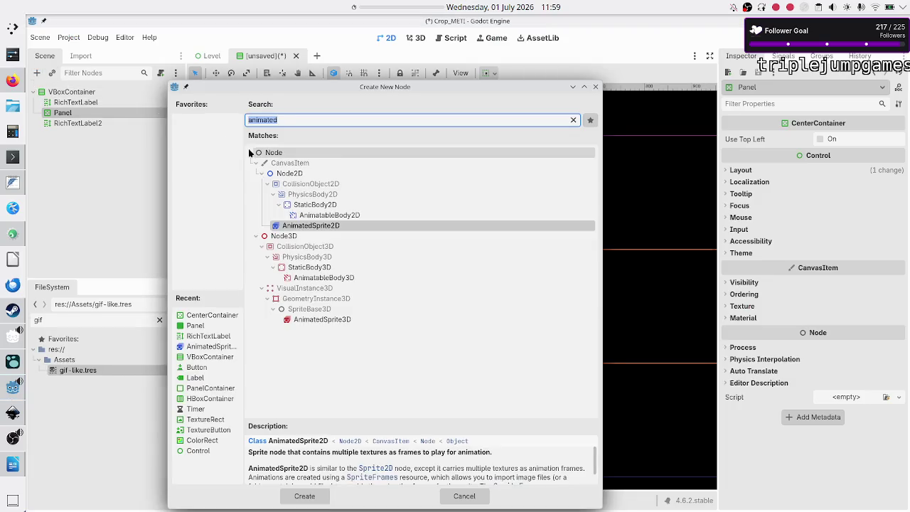
type("animatedte")
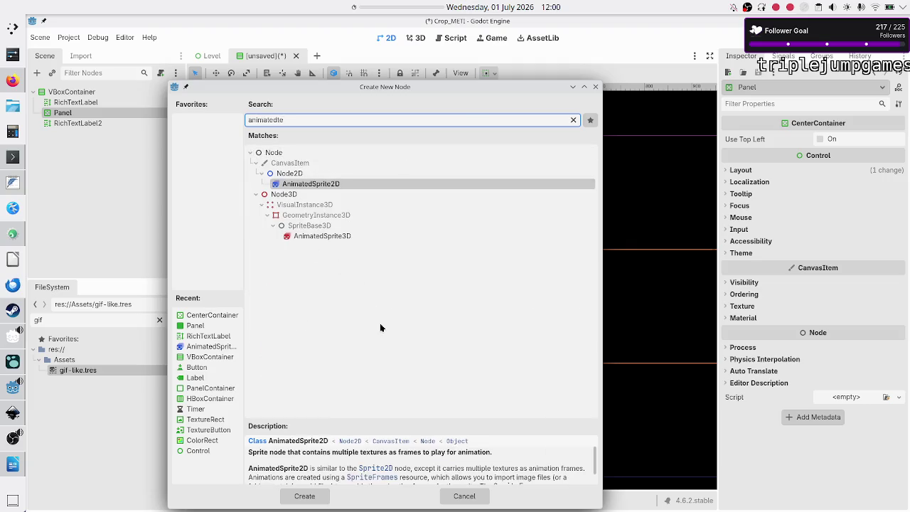
type("x")
key("BackSpace")
left_click(595, 87)
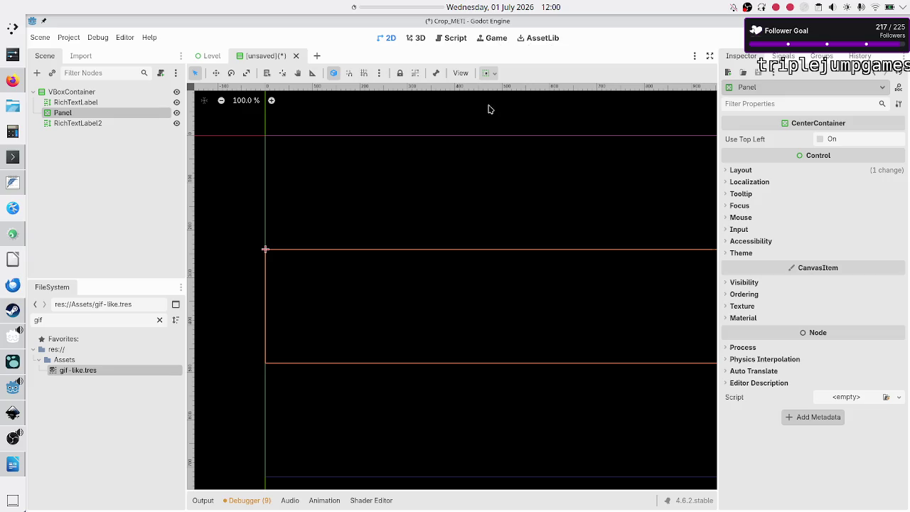
From the Script editor, search help for 'animatedte' to open the AnimatedTexture class page
left_click(455, 39)
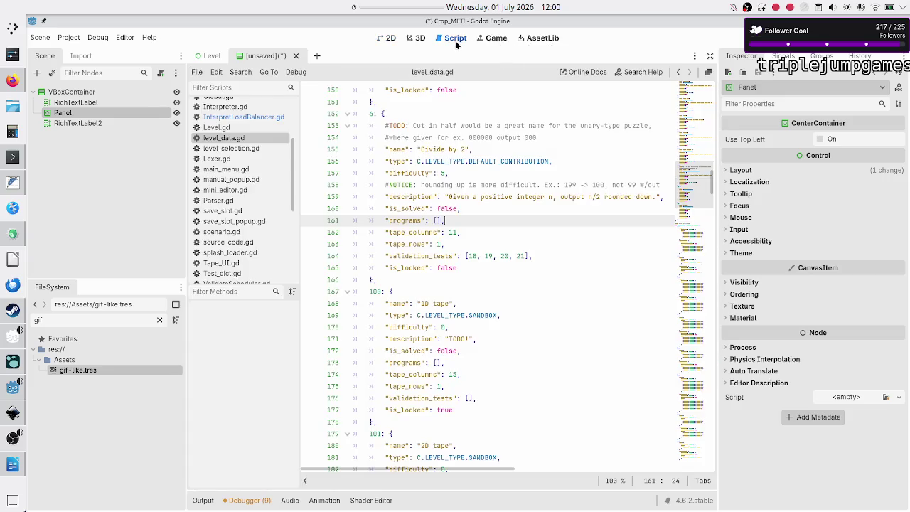
left_click(632, 72)
type("animatedte")
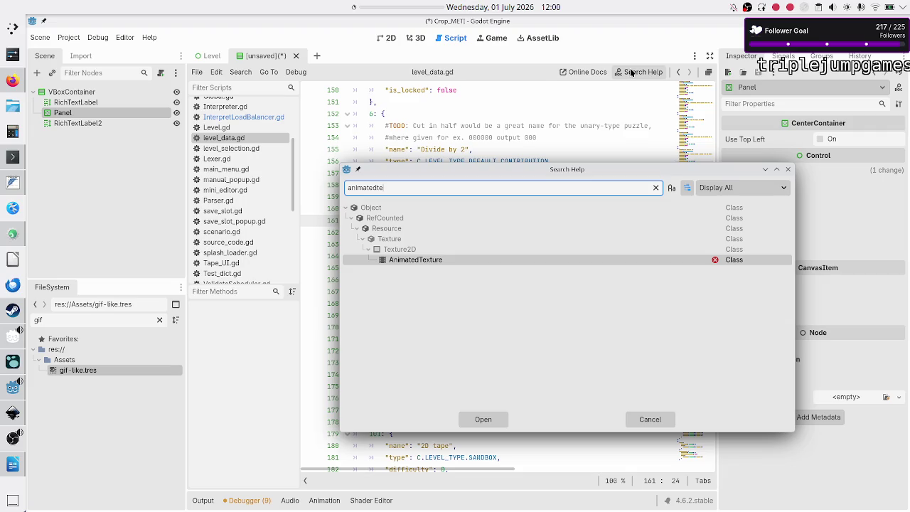
key("Return")
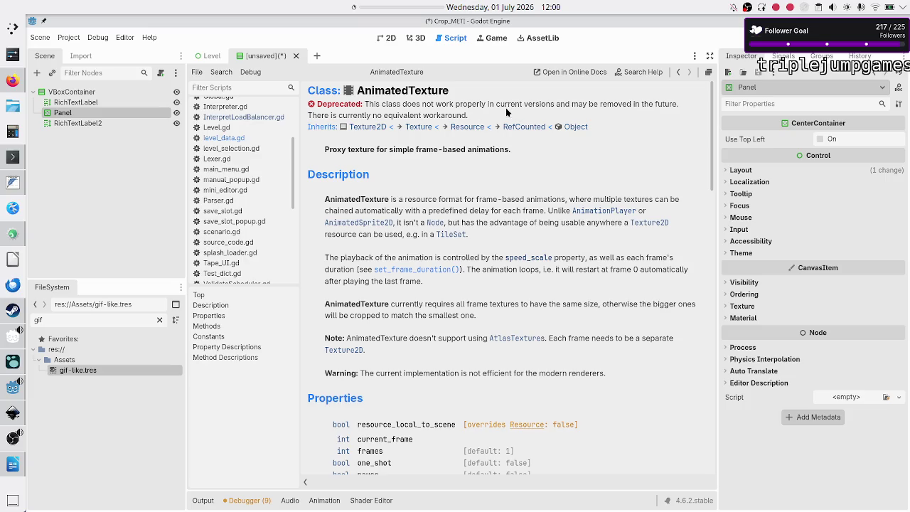
left_click_drag(504, 105, 554, 104)
left_click(581, 309)
left_click_drag(540, 374, 614, 376)
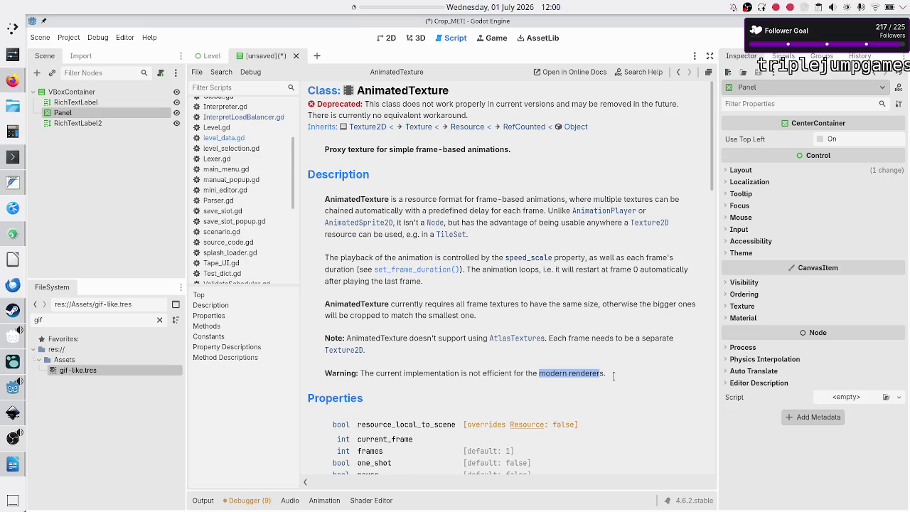
left_click(614, 376)
scroll(562, 364, "down", 5)
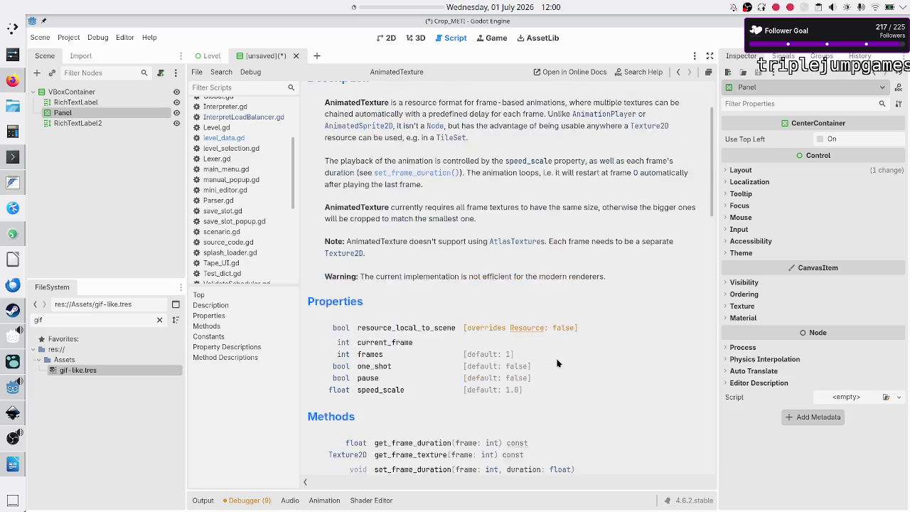
scroll(558, 363, "up", 1)
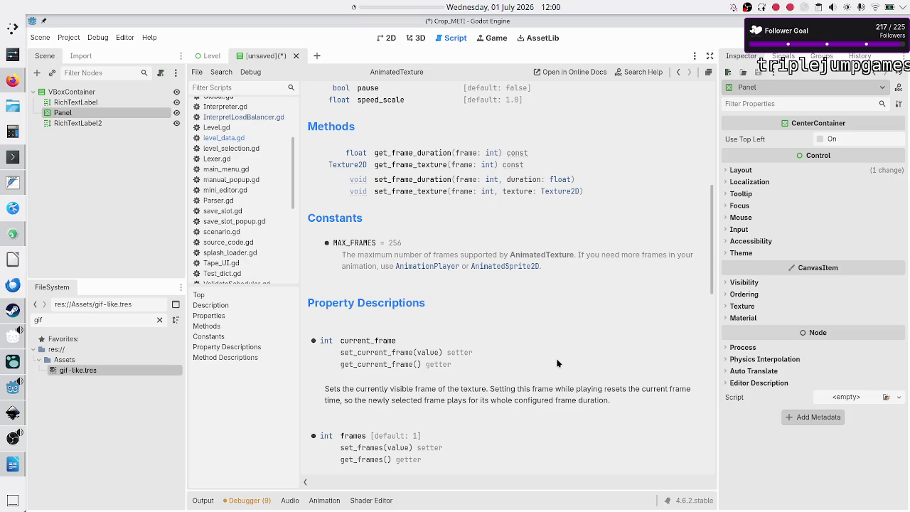
scroll(557, 364, "down", 2)
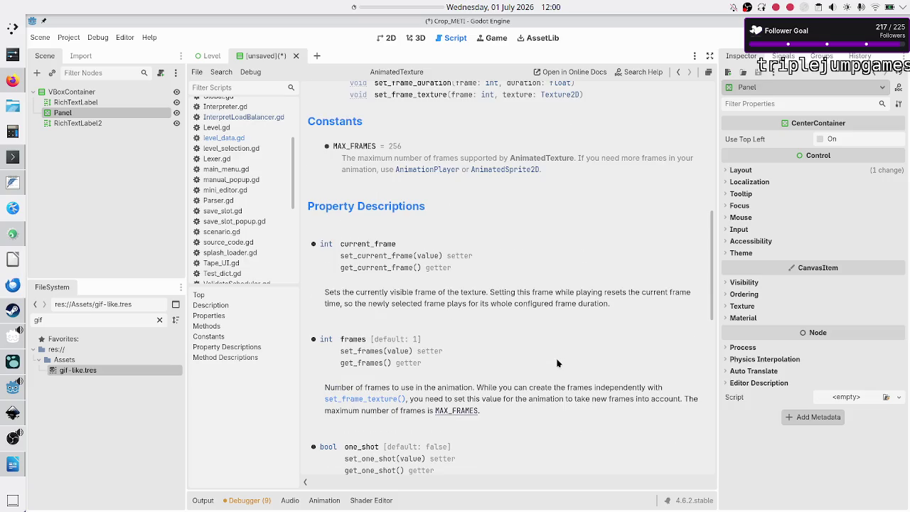
scroll(557, 363, "down", 2)
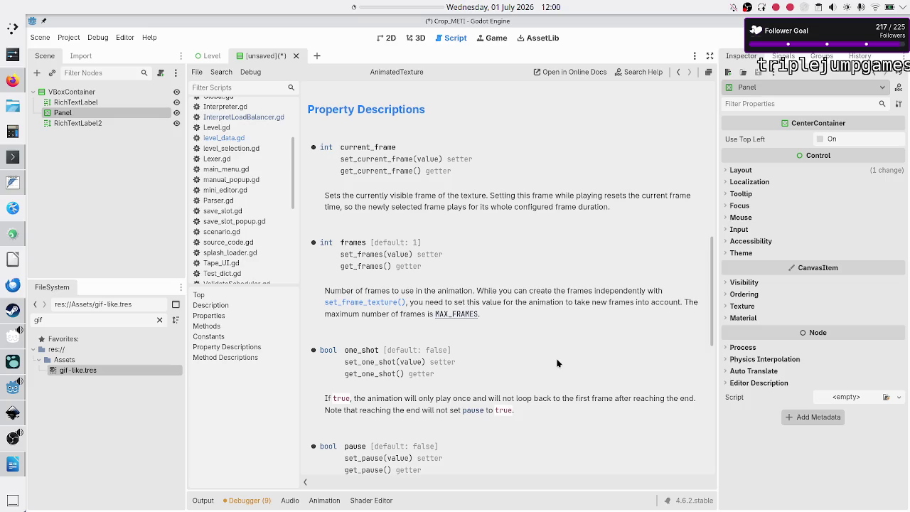
scroll(401, 211, "up", 2)
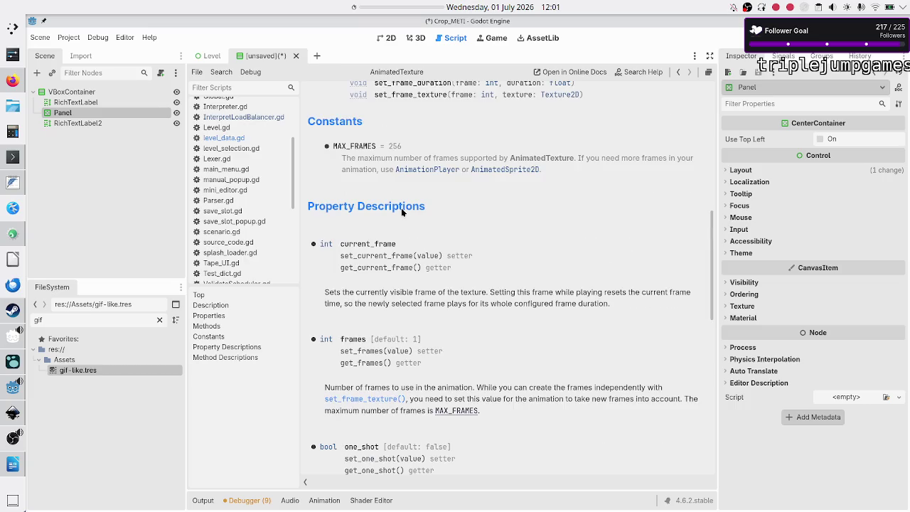
scroll(401, 212, "down", 1)
scroll(402, 208, "down", 5)
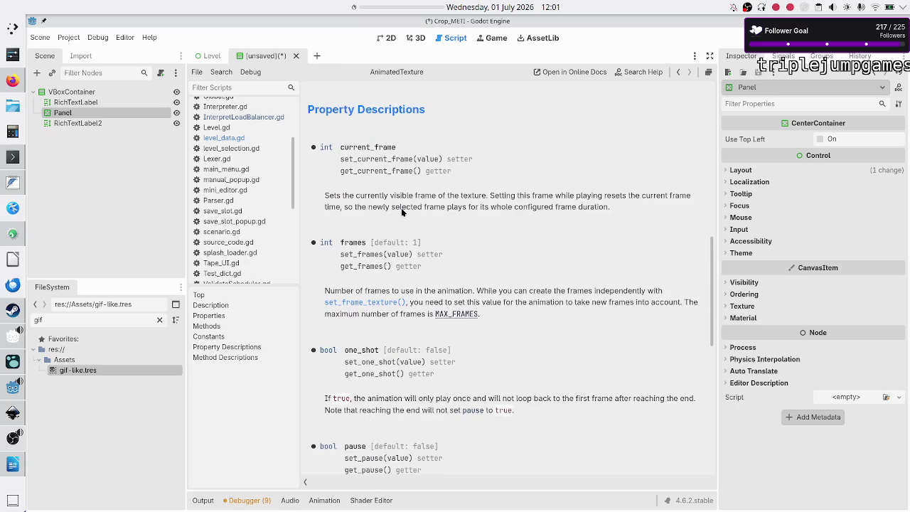
scroll(401, 207, "down", 2)
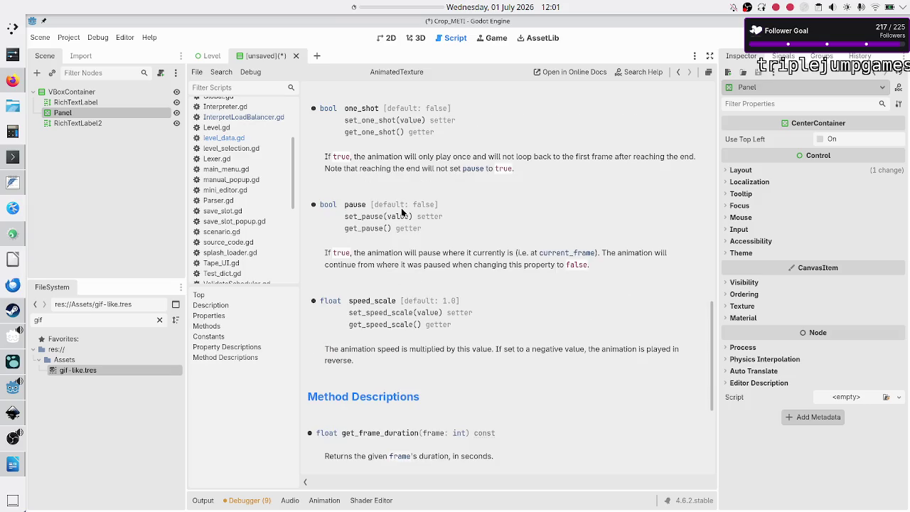
scroll(402, 208, "down", 2)
scroll(402, 211, "down", 2)
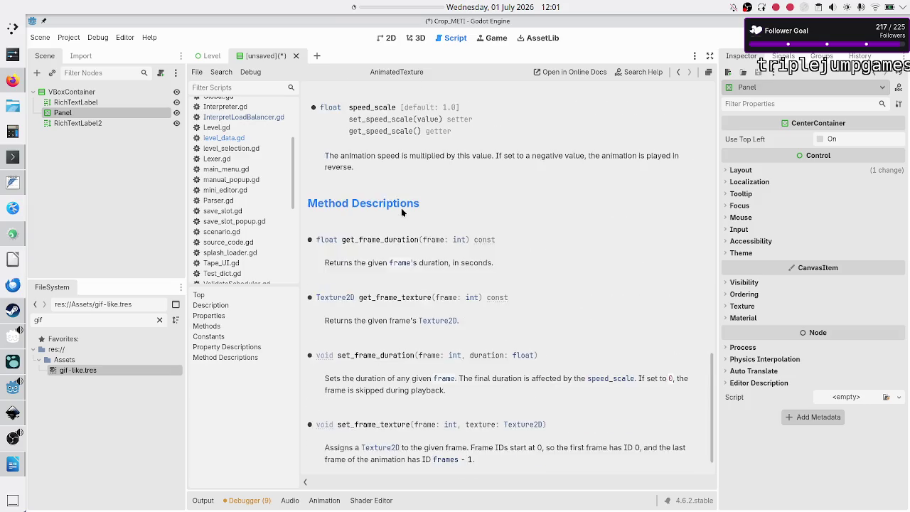
scroll(402, 211, "up", 15)
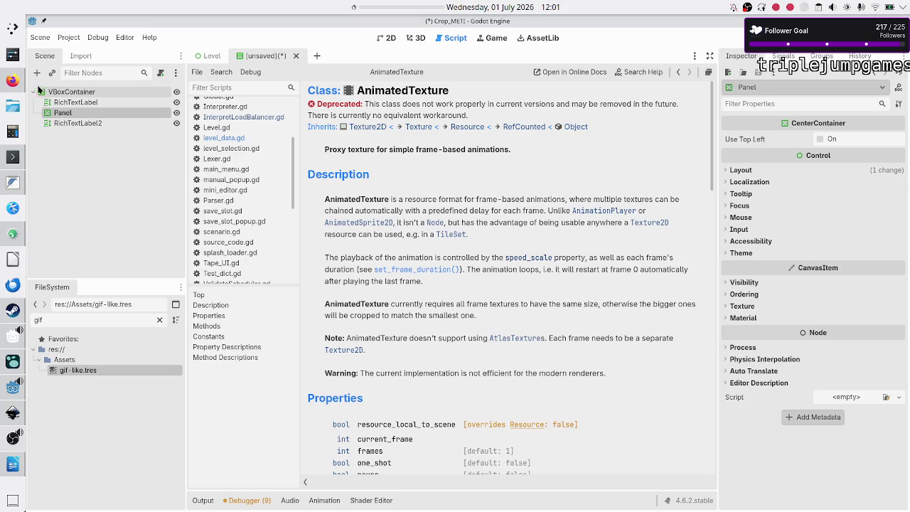
left_click(10, 82)
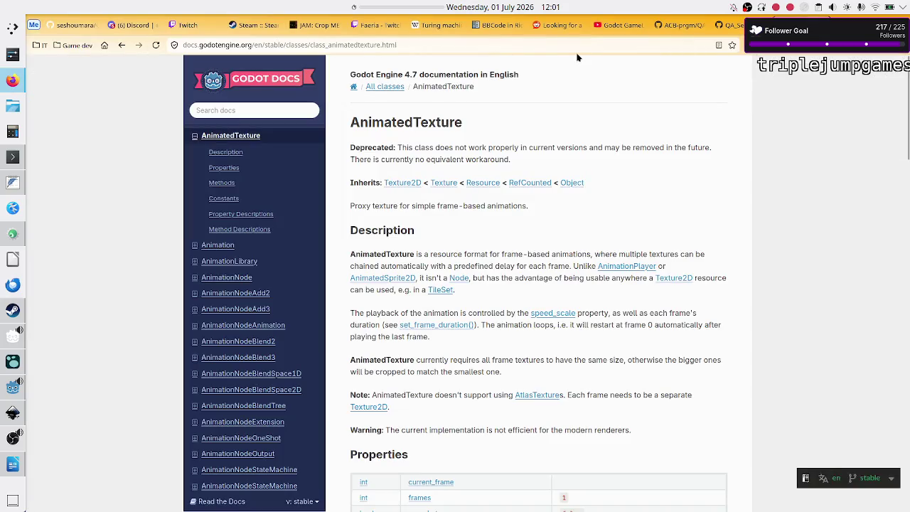
Move from the GitHub FireAnims folder pages to the Godot GameDev QA video tab
left_click(736, 25)
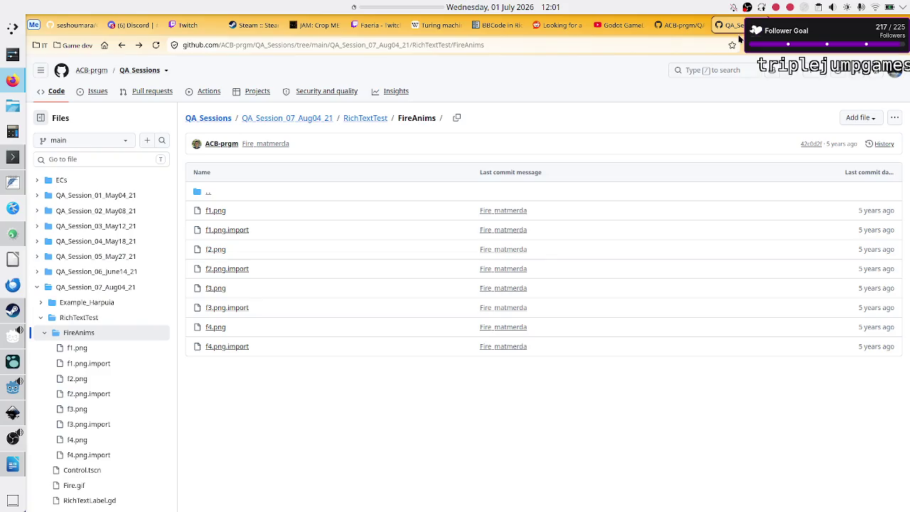
left_click(677, 25)
left_click(617, 26)
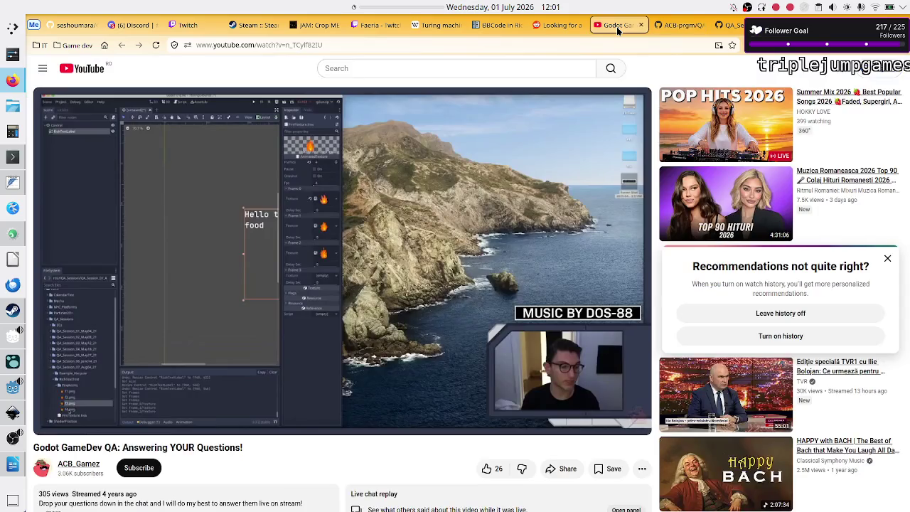
Watch the QA video full screen, then exit back to the normal watch page
double_click(375, 324)
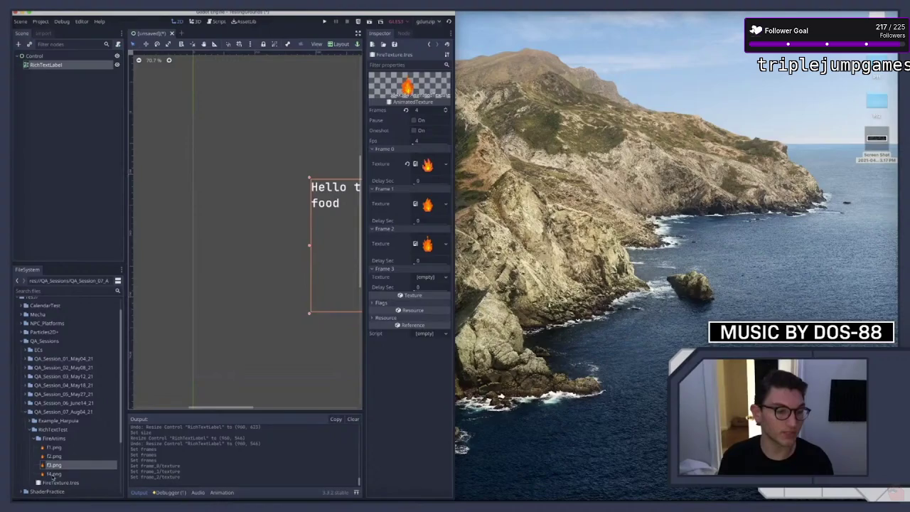
mouse_move(437, 332)
key("Escape")
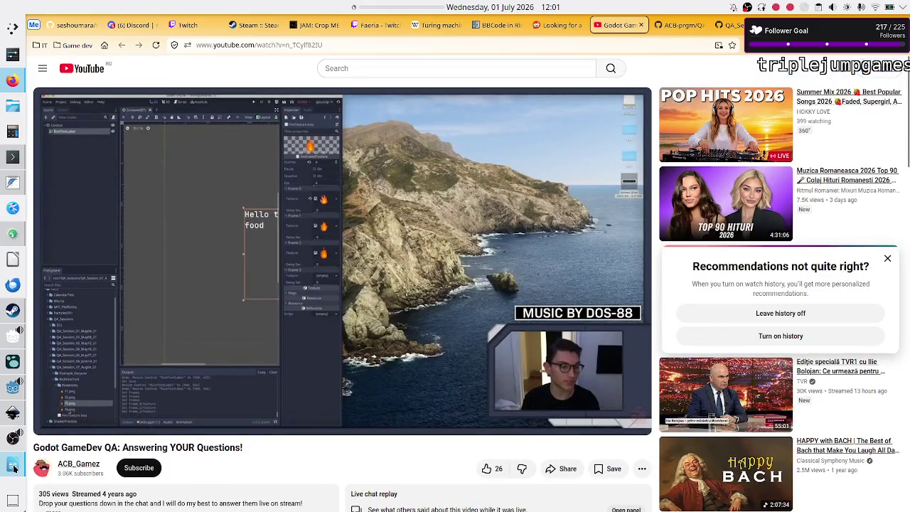
mouse_move(14, 467)
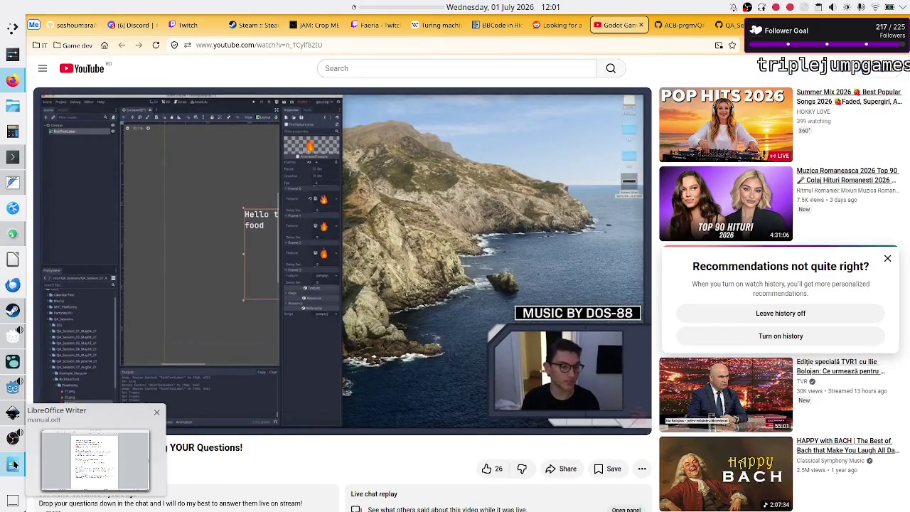
From the Assets folder's Create New > Resource, create an AnimatedTexture found by searching 'animated'
left_click(9, 399)
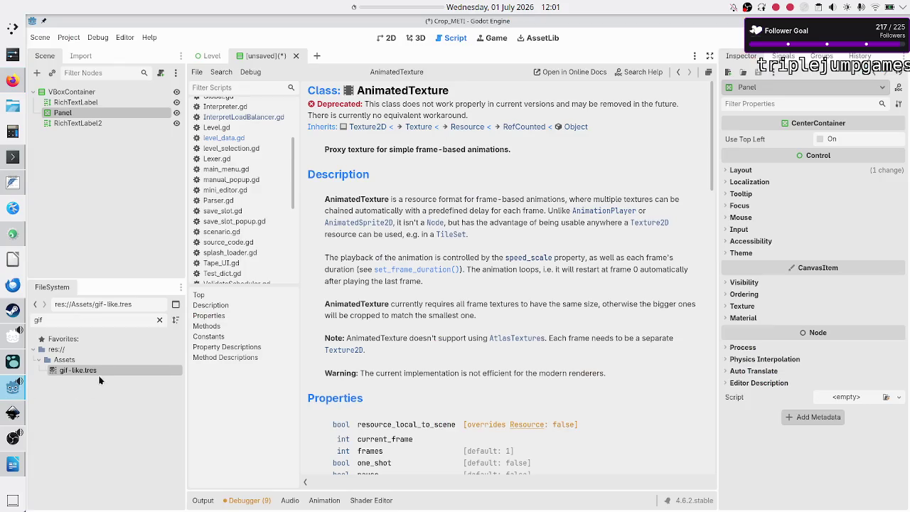
left_click(66, 361)
right_click(67, 362)
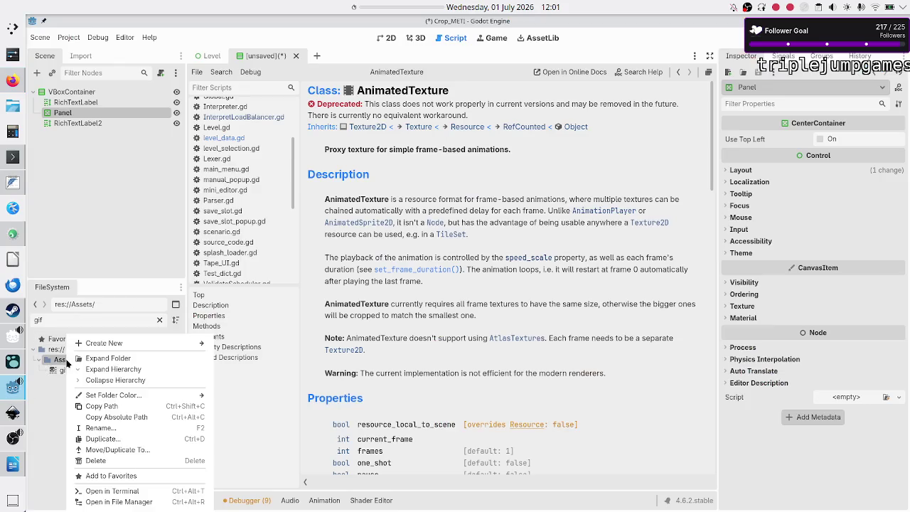
mouse_move(100, 345)
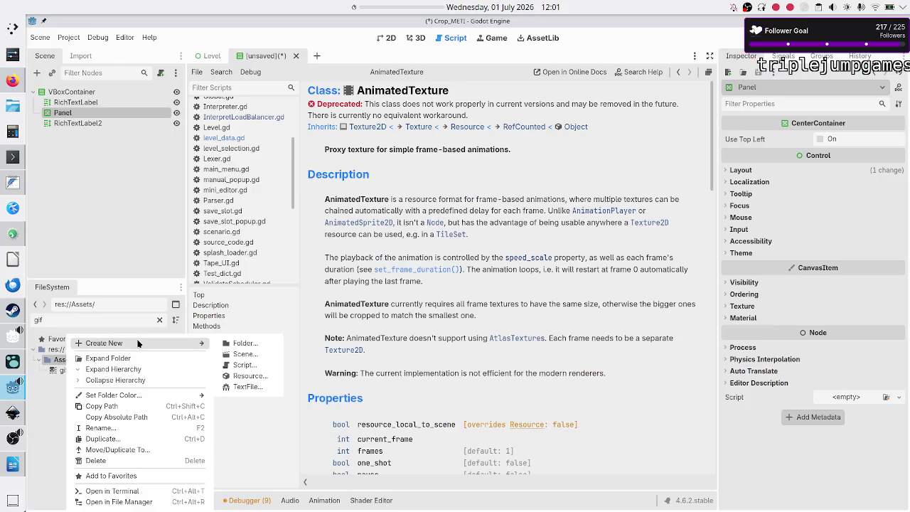
left_click(249, 376)
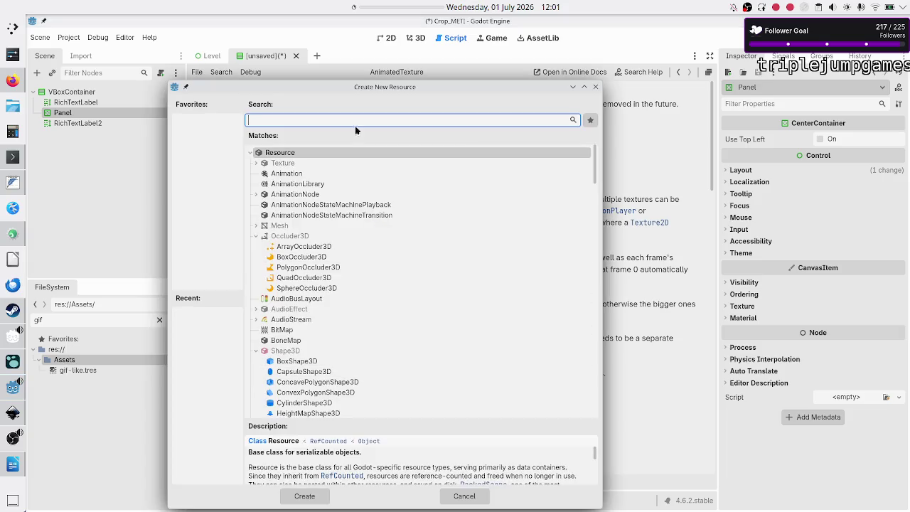
type("anima")
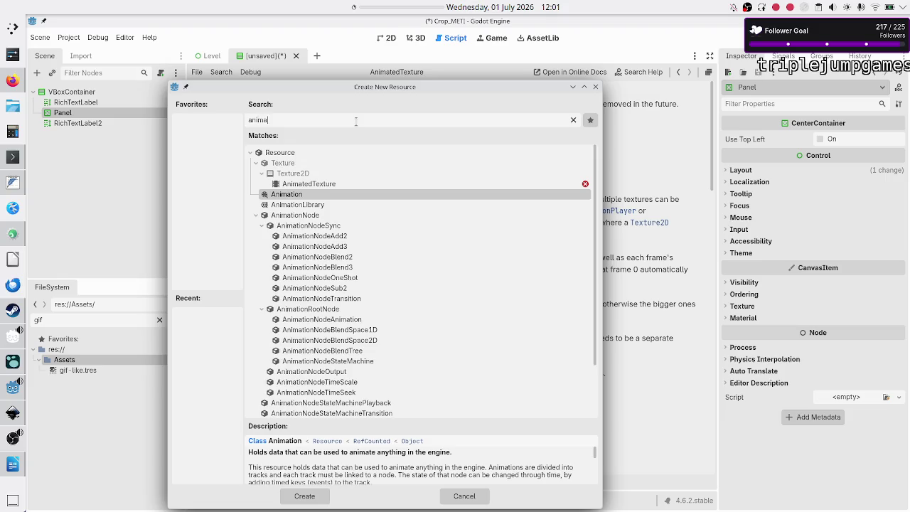
type("ted")
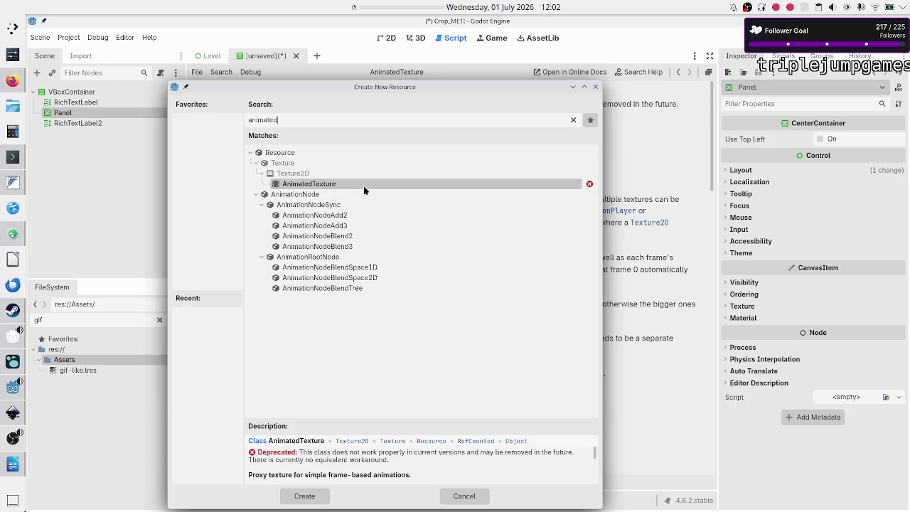
left_click(306, 495)
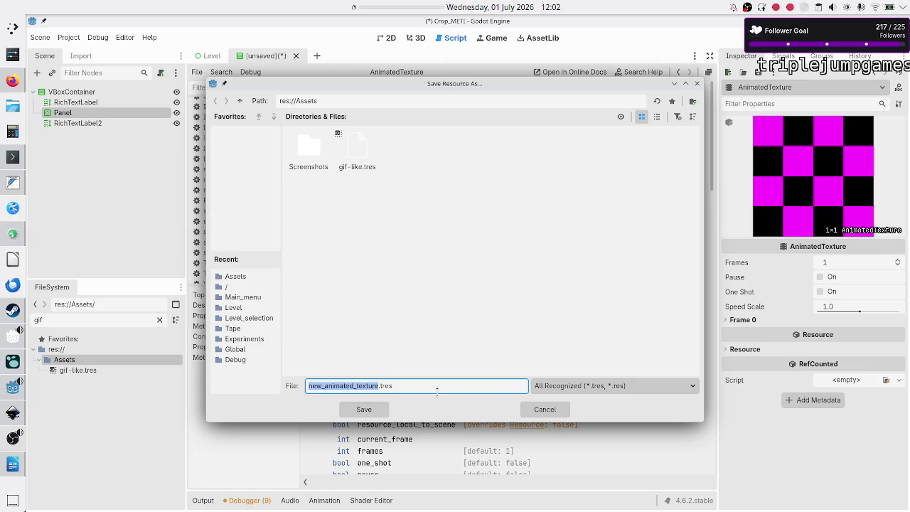
Save the new resource as png_animation.tres in res://Assets
left_click(437, 381)
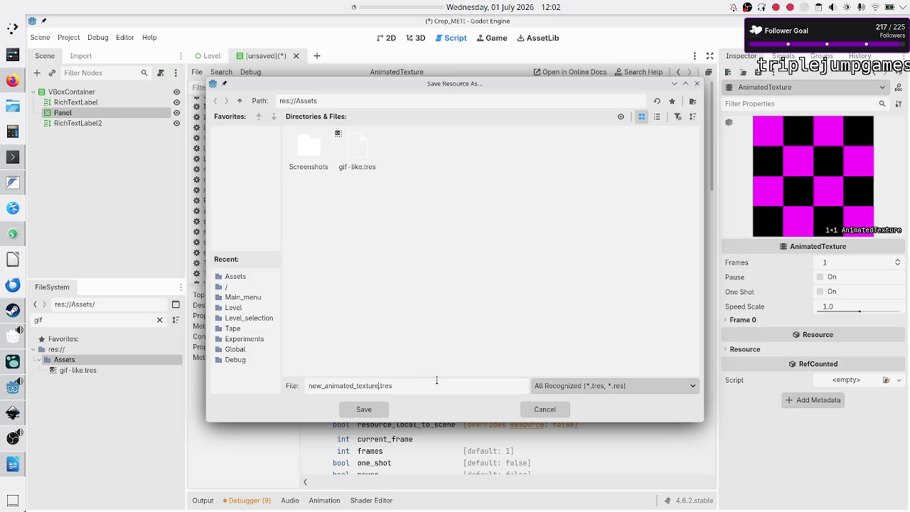
key("BackSpace")
key("BackSpace")
key("BackSpace")
type("png_animation")
left_click(367, 408)
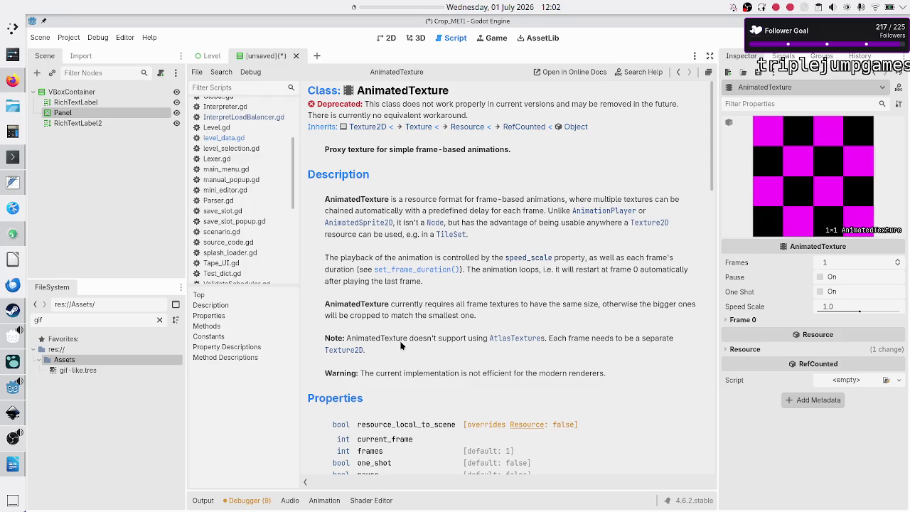
Filter the FileSystem by 'png', select png_animation.tres, and expand its Inspector Resource section
left_click(99, 324)
key("BackSpace")
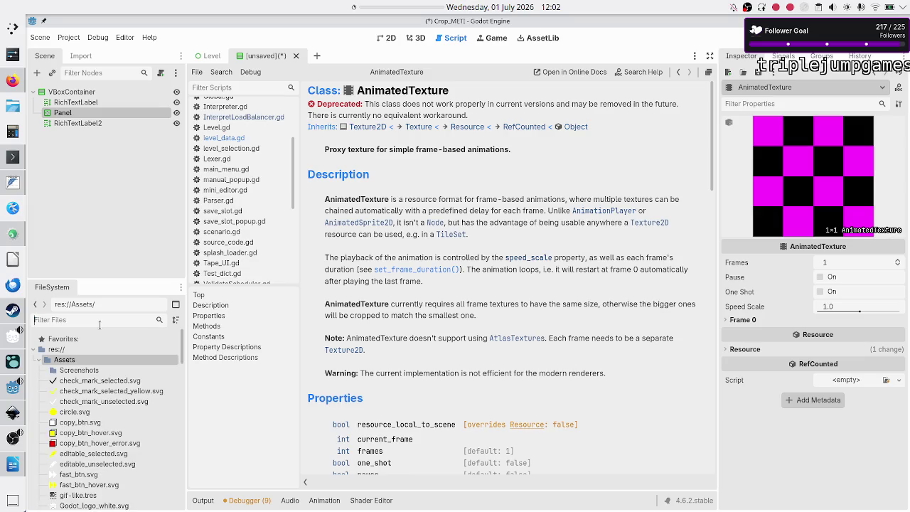
type("png")
left_click(98, 371)
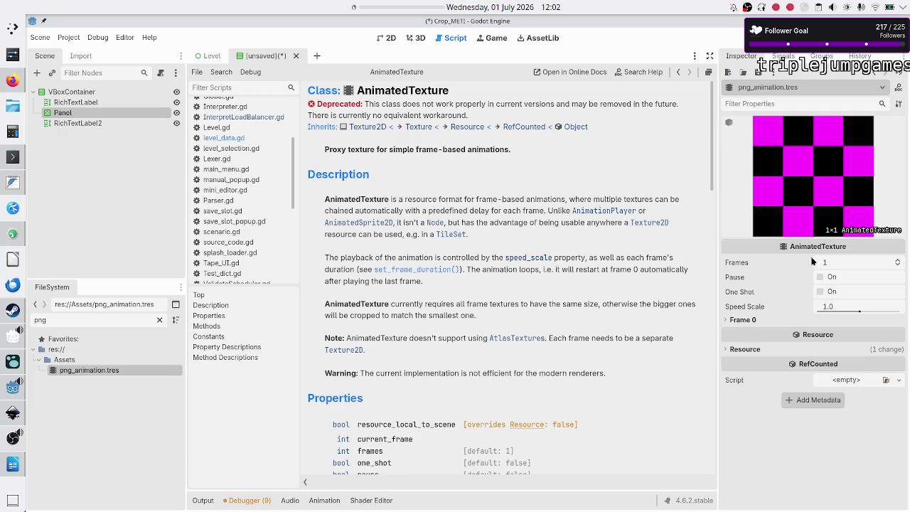
left_click(761, 349)
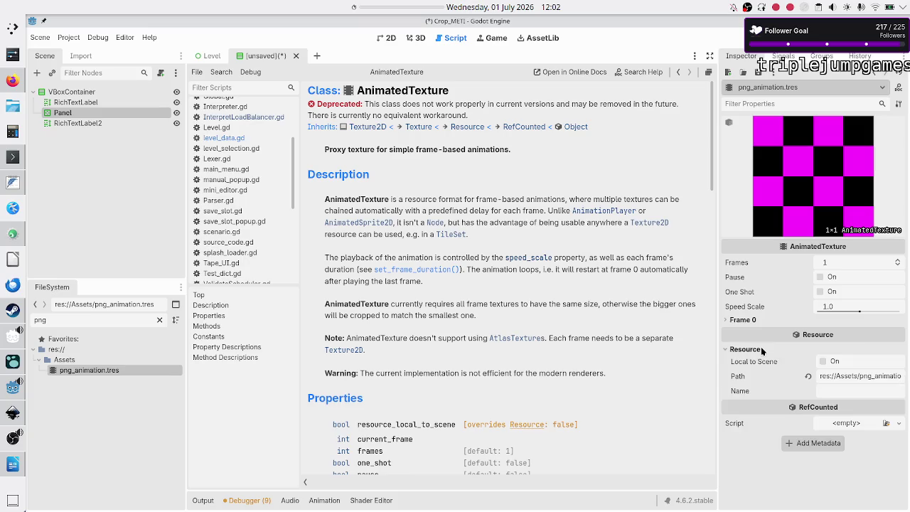